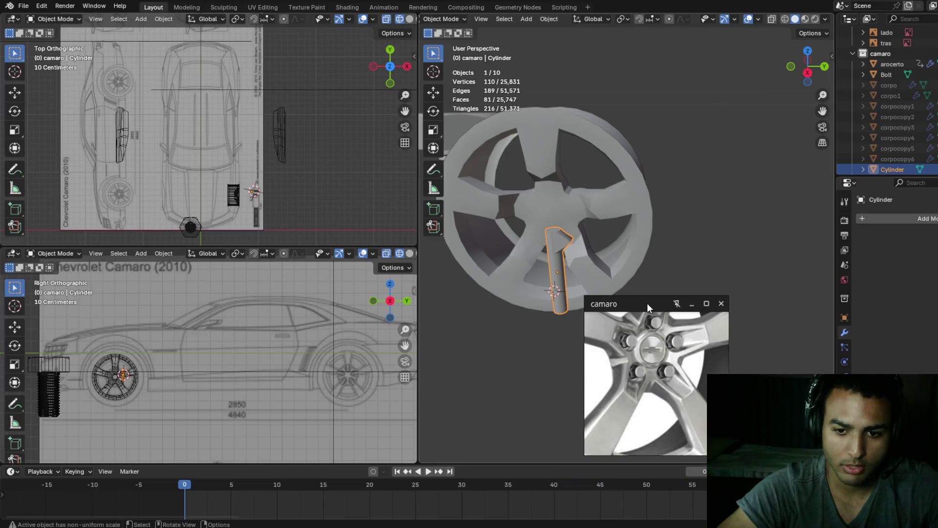
- Frame the bolt cylinder on the lower spoke and enter Edit Mode on it
mouse_move(594, 268)
shift+middle_down()
mouse_move(637, 263)
mouse_move(628, 287)
shift+middle_up()
scroll(637, 264, up, 4)
scroll(638, 265, down, 3)
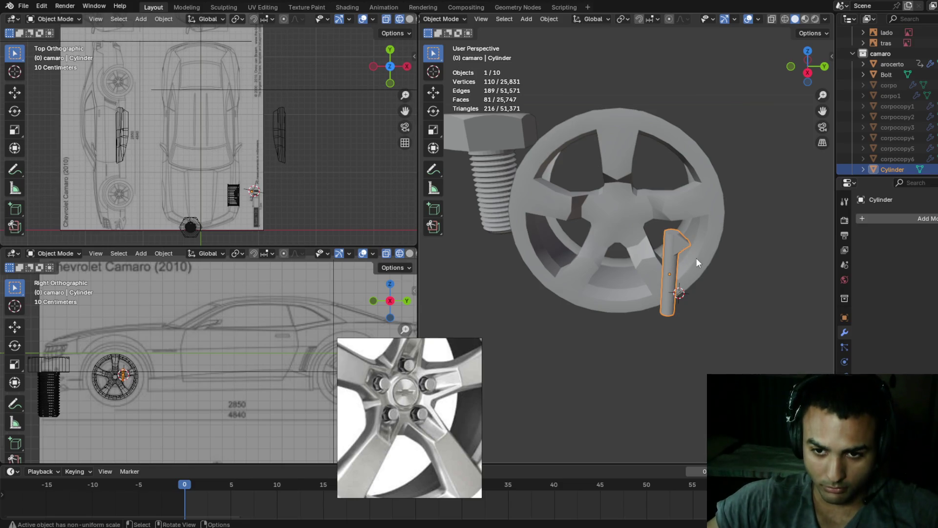
key(Tab)
scroll(711, 257, up, 5)
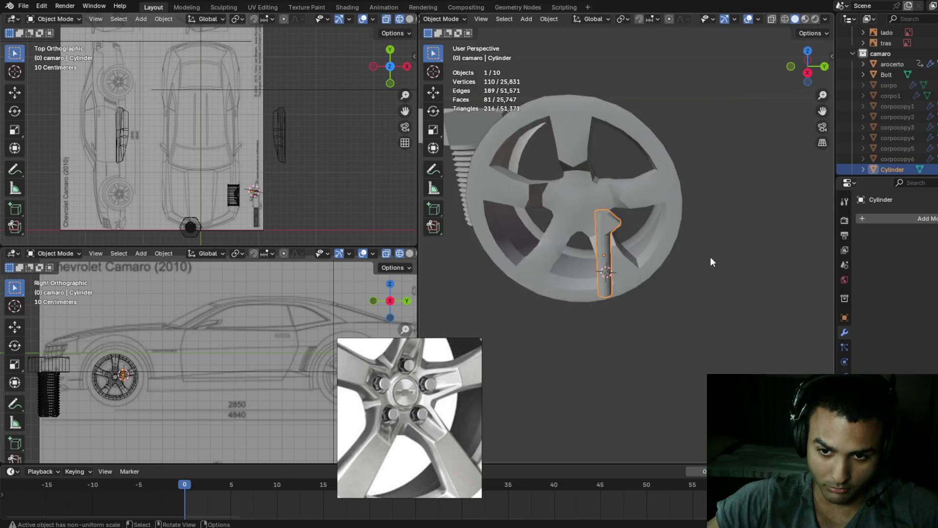
scroll(694, 259, down, 3)
mouse_move(678, 262)
middle_down()
mouse_move(567, 162)
mouse_move(562, 193)
mouse_move(597, 189)
mouse_move(664, 234)
middle_up()
scroll(637, 228, up, 4)
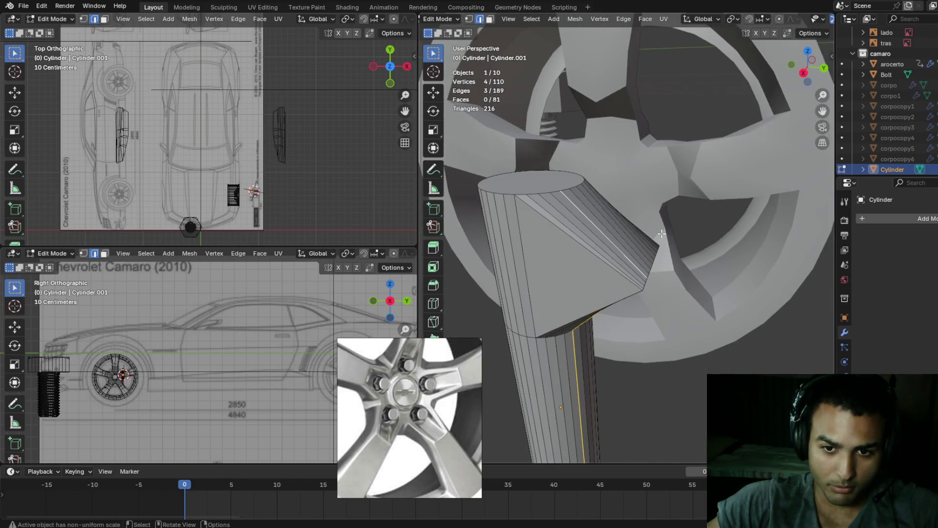
- Select the edge loop running along the cylinder's slanted cone cut
click(649, 241)
click(650, 277)
click(675, 242)
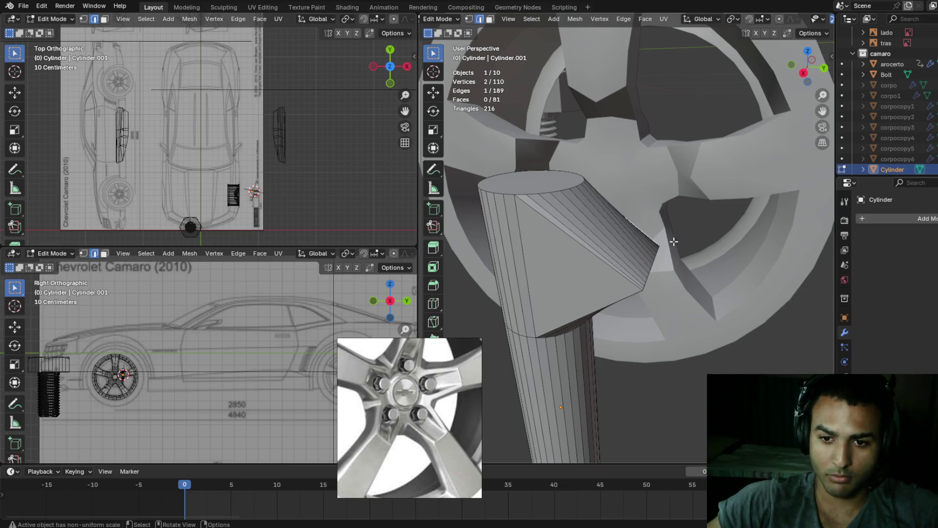
alt+click(651, 268)
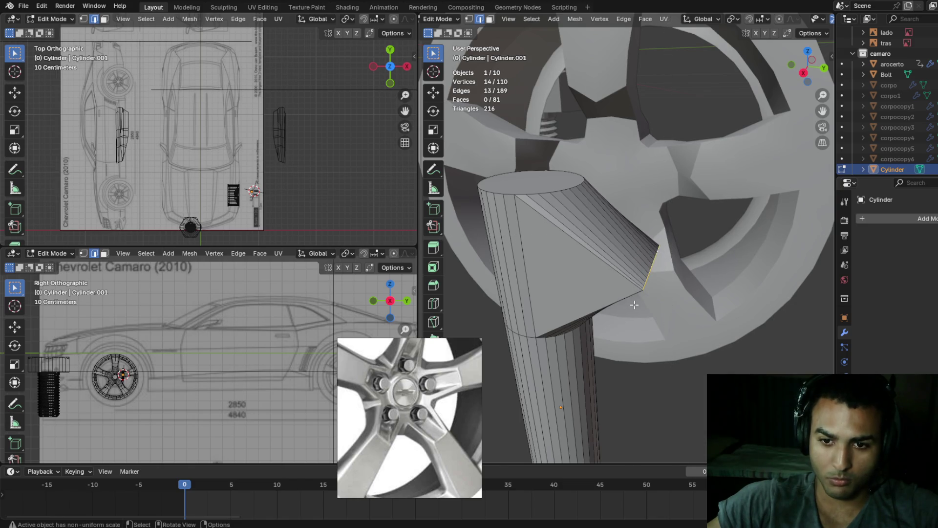
- Check the selection in wireframe shading, then return the viewport to Solid
key(shift+z)
middle_drag(521, 287, 534, 273)
key(z)
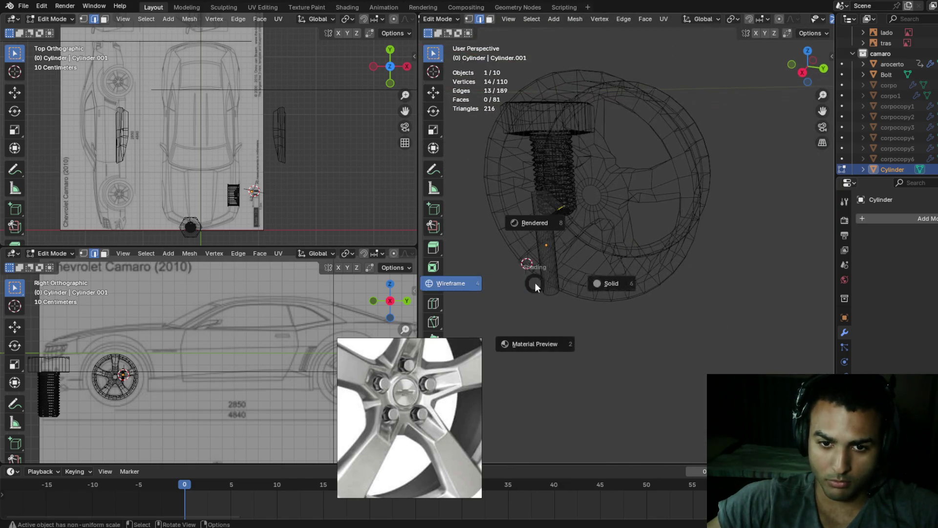
click(645, 281)
scroll(644, 281, down, 4)
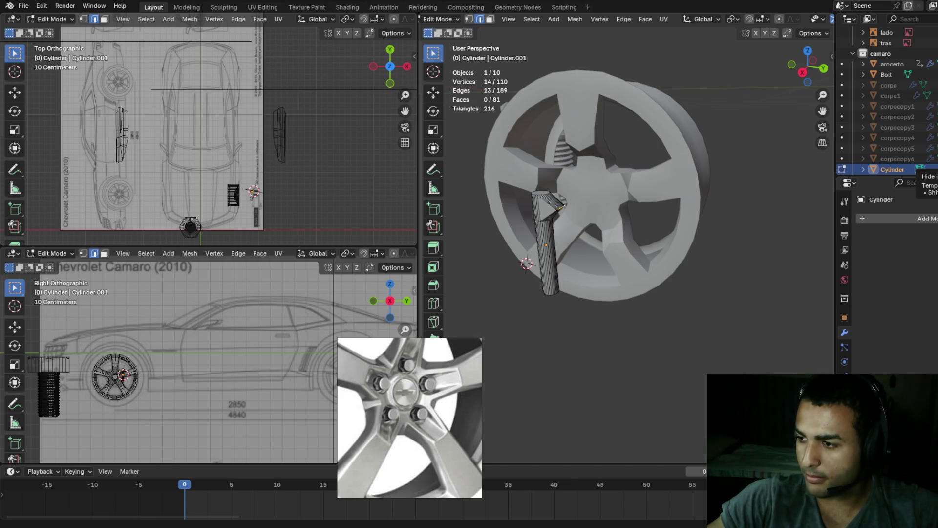
- Orbit, zoom and pan around the wheel and cylinder to compare with the reference photo
middle_drag(587, 214, 566, 293)
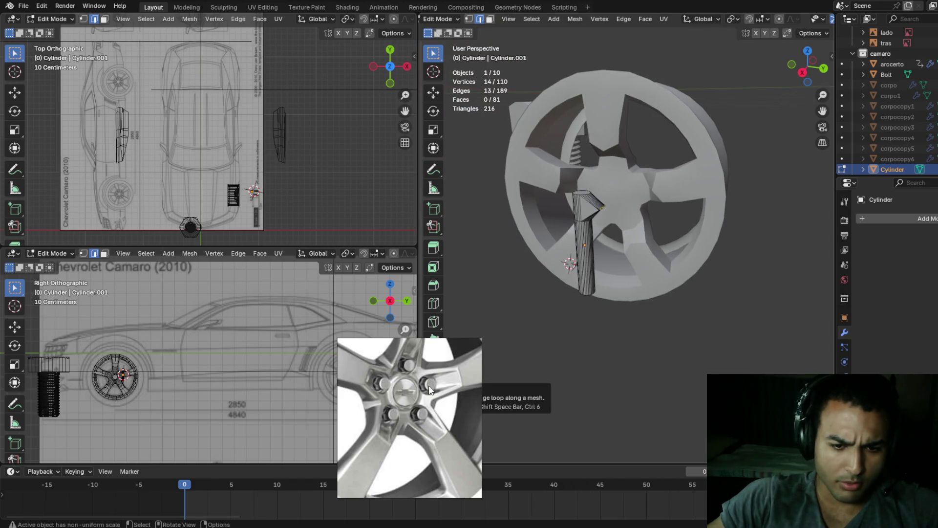
scroll(478, 350, up, 4)
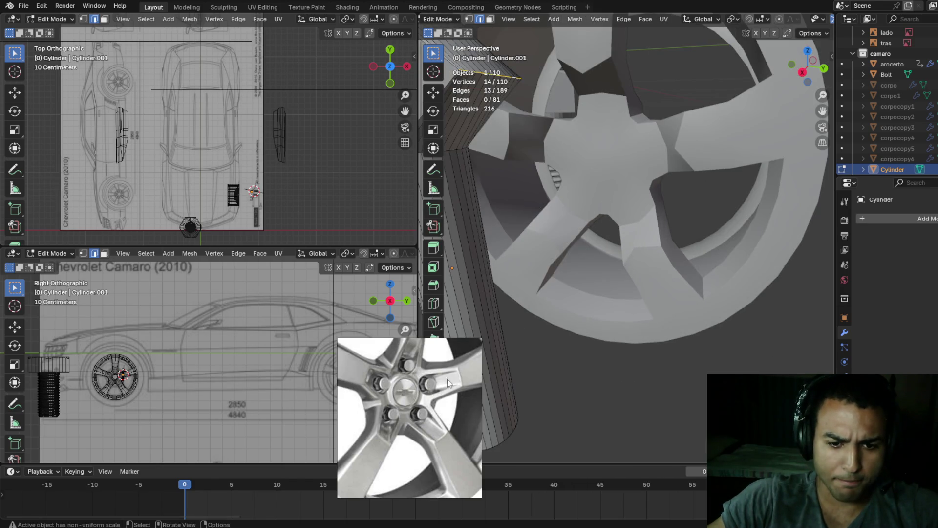
scroll(625, 238, down, 5)
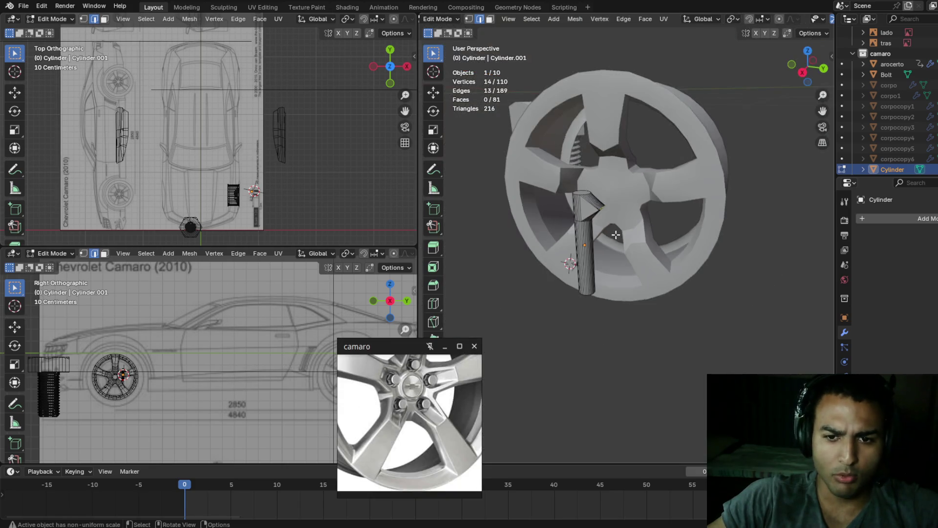
scroll(625, 238, up, 3)
scroll(635, 255, down, 3)
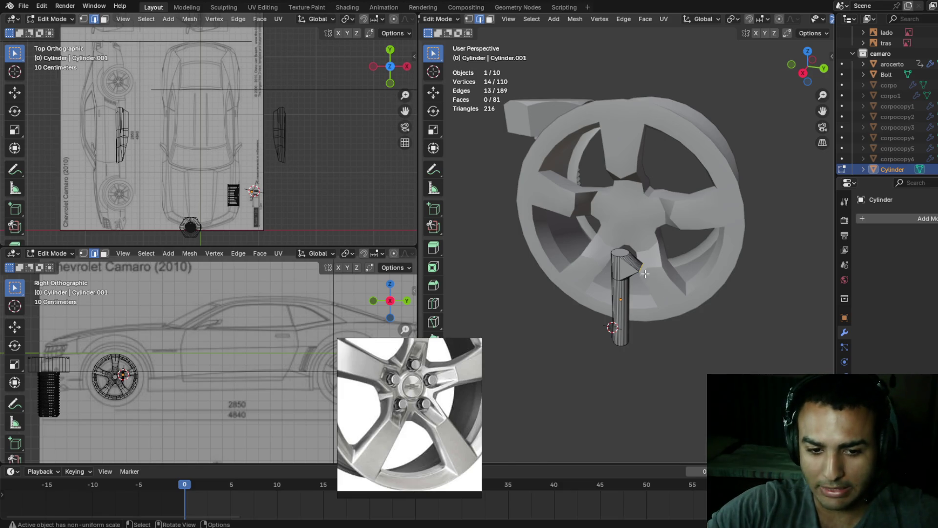
shift+middle_drag(671, 273, 620, 255)
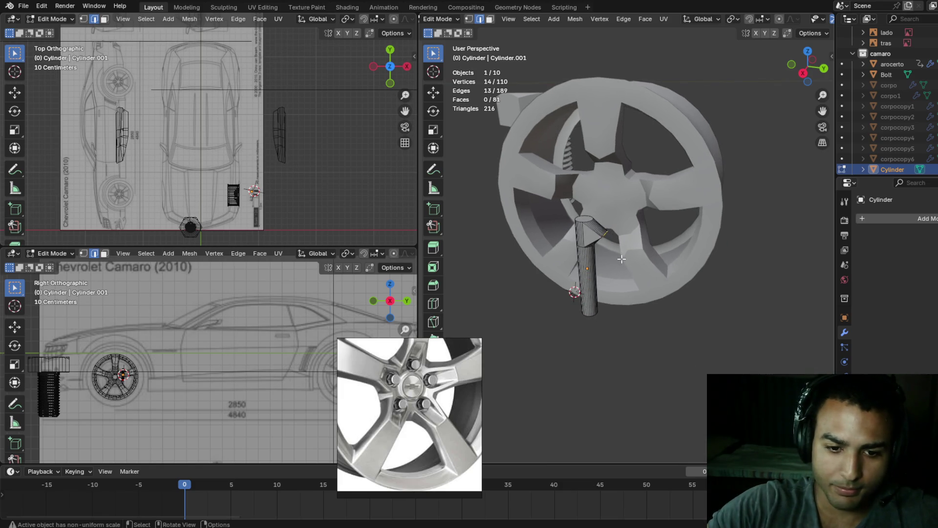
- Select the whole cylinder, rotate it 90° about Y and raise it along Z
key(a)
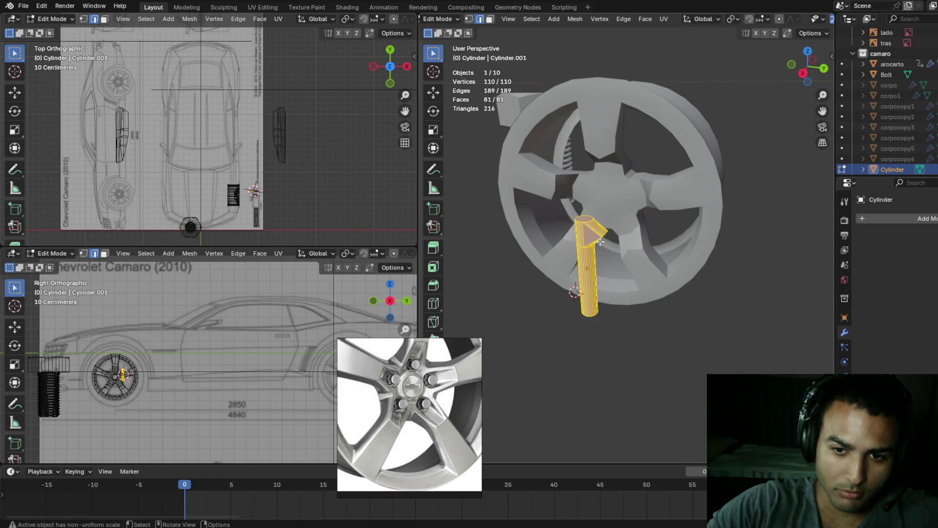
text(r)
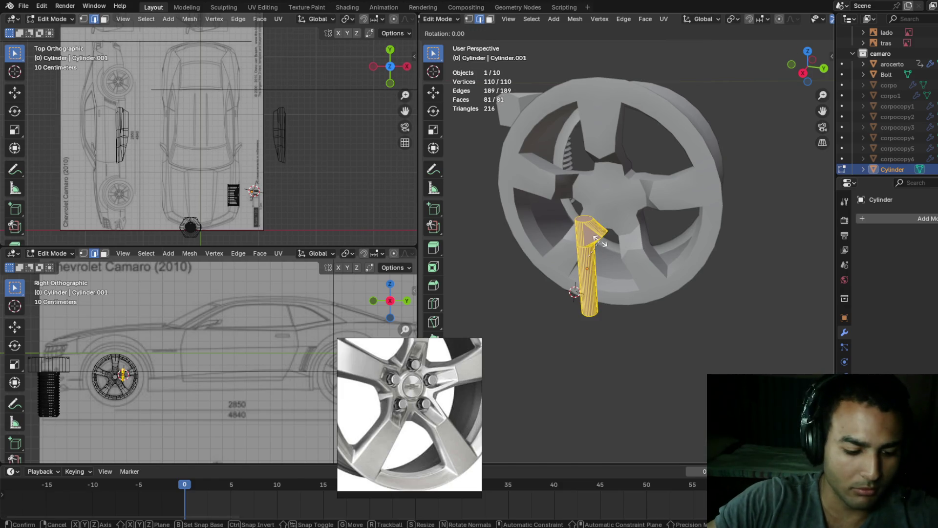
text(y90)
key(Return)
key(g)
key(z)
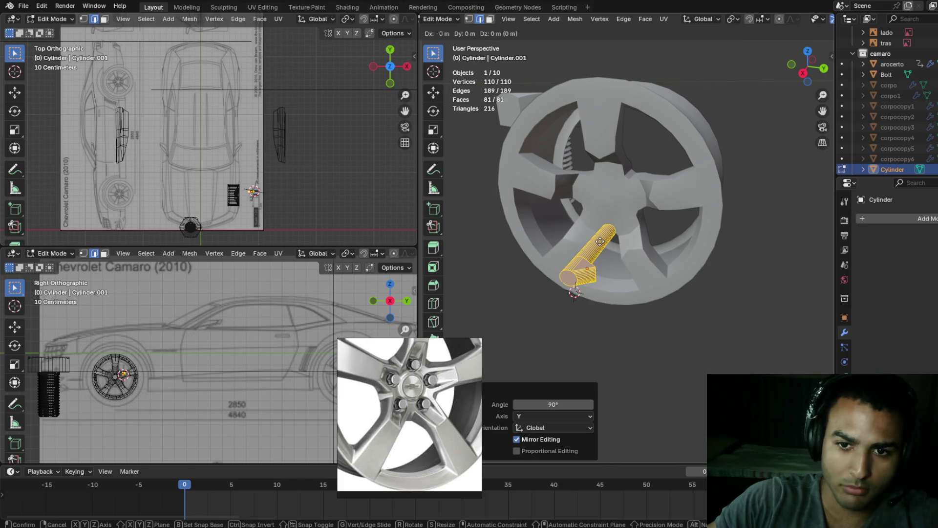
click(622, 146)
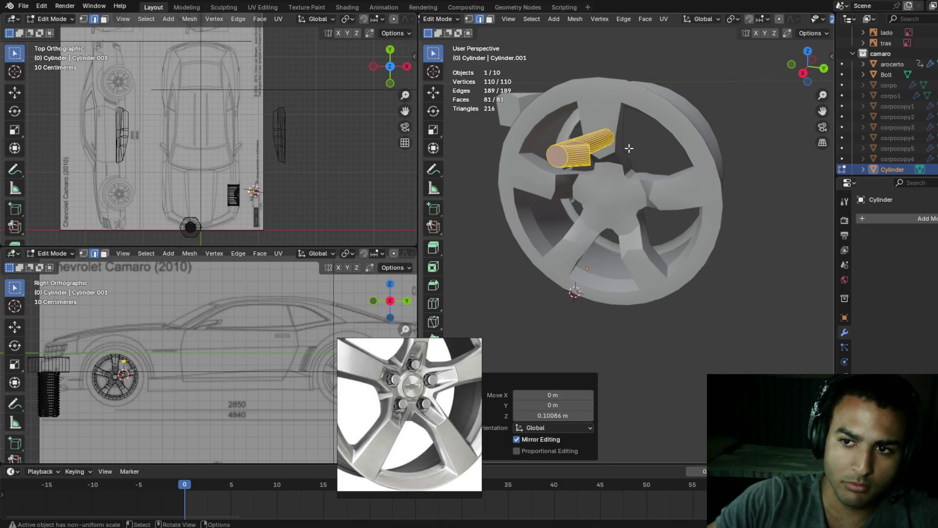
- Turn the cylinder 23° about Z into a spoke opening
key(r)
key(z)
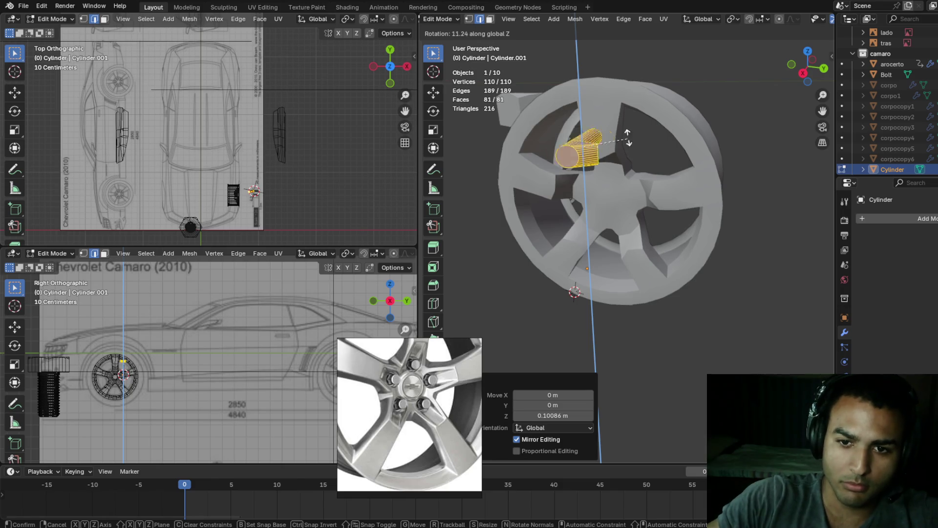
click(631, 126)
mouse_move(630, 128)
middle_down()
mouse_move(657, 150)
mouse_move(631, 137)
mouse_move(640, 134)
mouse_move(646, 142)
mouse_move(622, 138)
middle_up()
scroll(635, 141, up, 4)
- Snap the 3D cursor to the cylinder's centre with Cursor to Selected
key(shift+s)
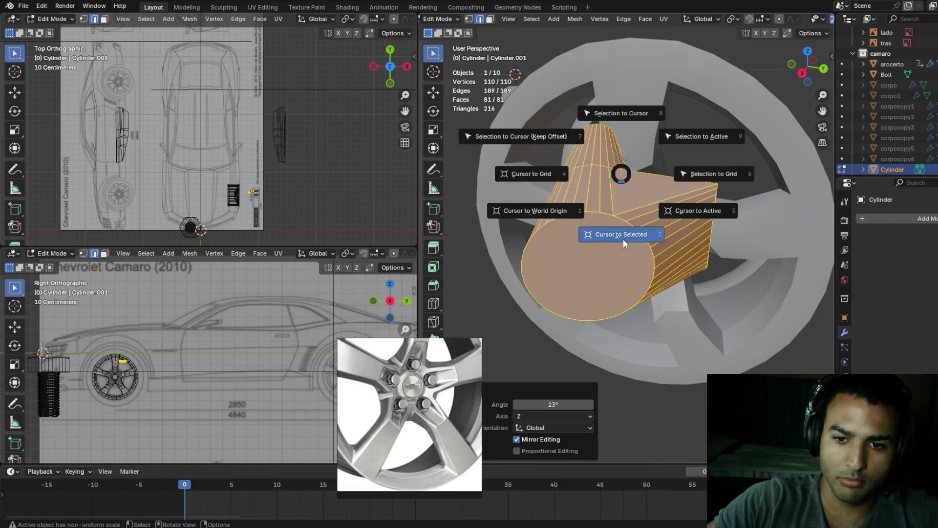
click(623, 239)
scroll(633, 226, down, 5)
mouse_move(636, 209)
middle_down()
mouse_move(647, 158)
mouse_move(592, 179)
mouse_move(636, 161)
middle_up()
scroll(640, 162, up, 5)
scroll(599, 176, up, 4)
scroll(599, 176, down, 4)
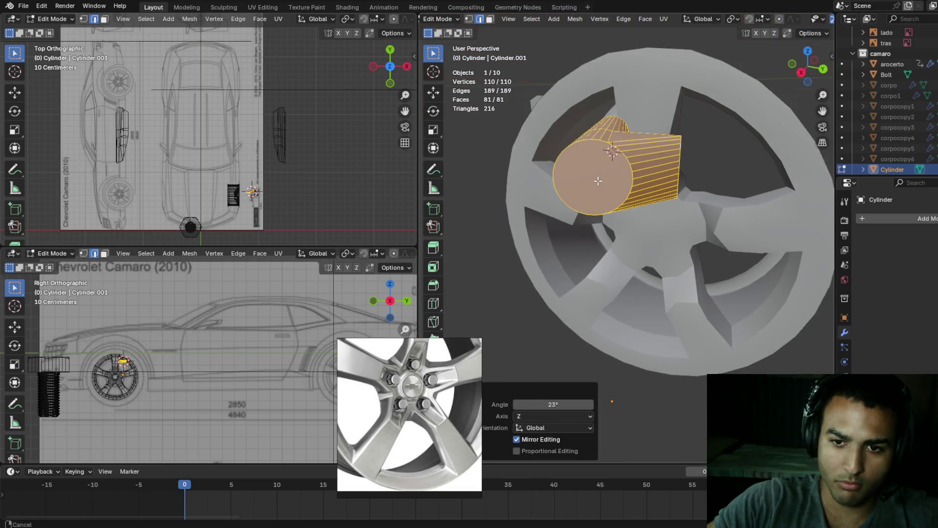
- Box-select the cylinder's end edge loop in wireframe, then return to Solid shading
click(685, 158)
key(z)
click(630, 151)
mouse_move(678, 119)
mouse_down()
mouse_move(717, 255)
mouse_move(704, 282)
mouse_up()
key(shift+z)
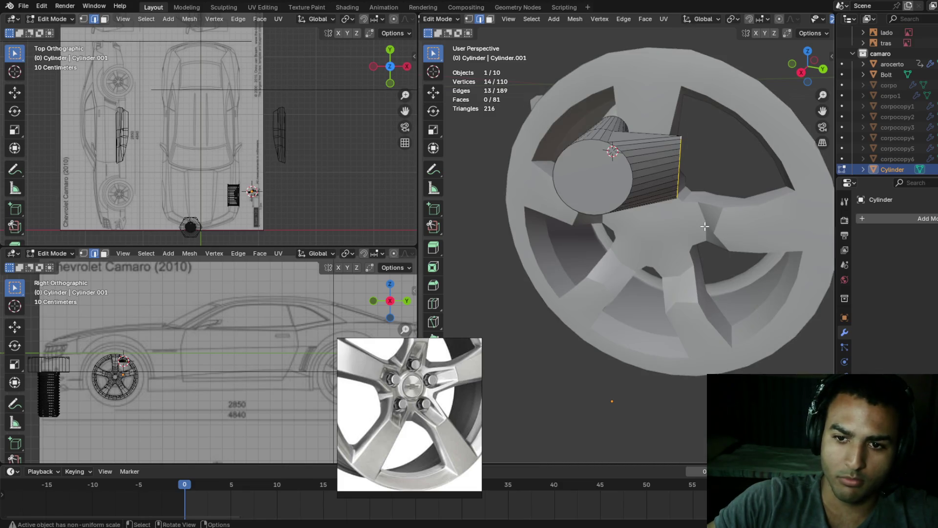
middle_drag(708, 208, 661, 192)
scroll(658, 195, up, 5)
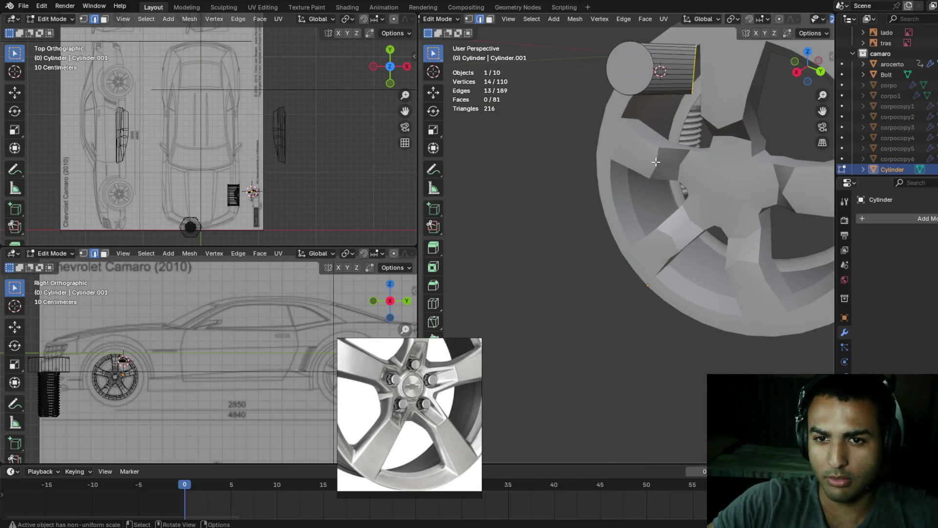
mouse_move(708, 113)
middle_down()
mouse_move(651, 141)
mouse_move(544, 141)
mouse_move(640, 144)
middle_up()
scroll(619, 141, down, 5)
scroll(639, 145, up, 8)
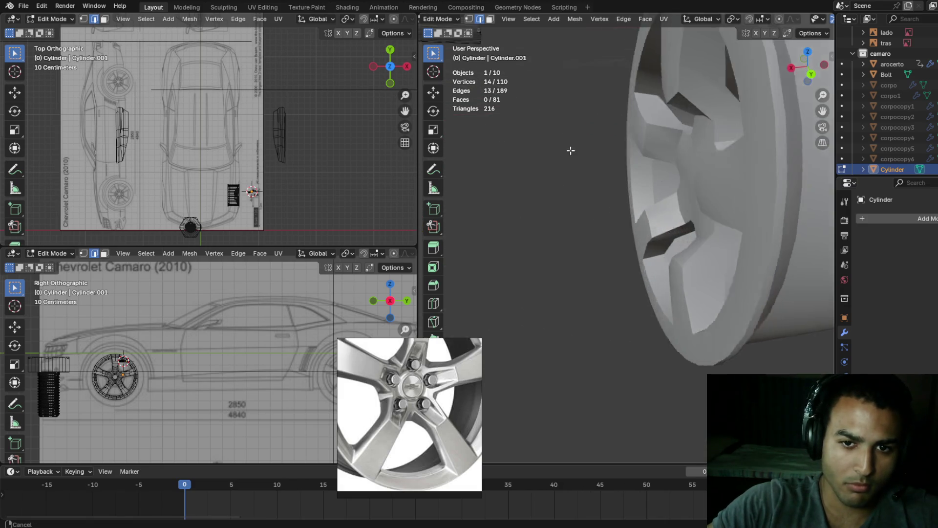
scroll(600, 182, down, 3)
scroll(578, 189, up, 2)
- Move the end edge loop 0.017008 m along X to flare the bolt tip
key(g)
key(x)
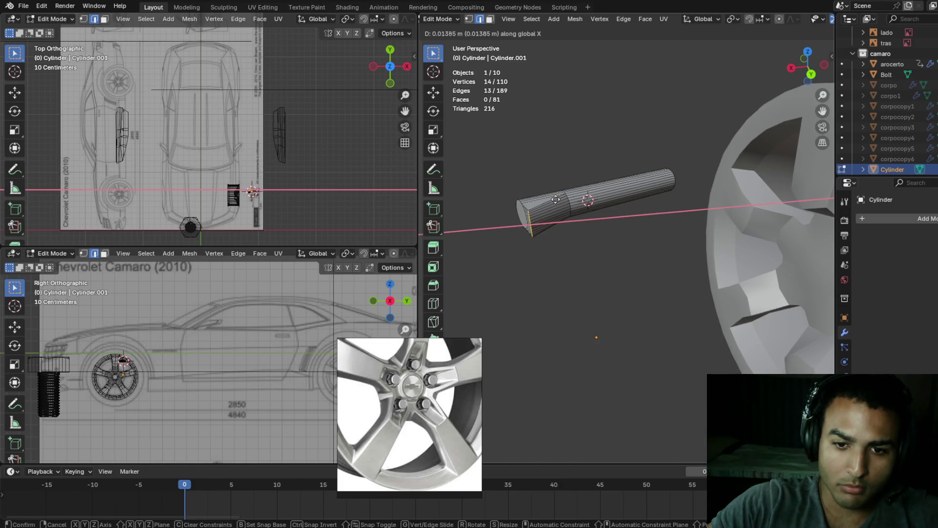
click(556, 201)
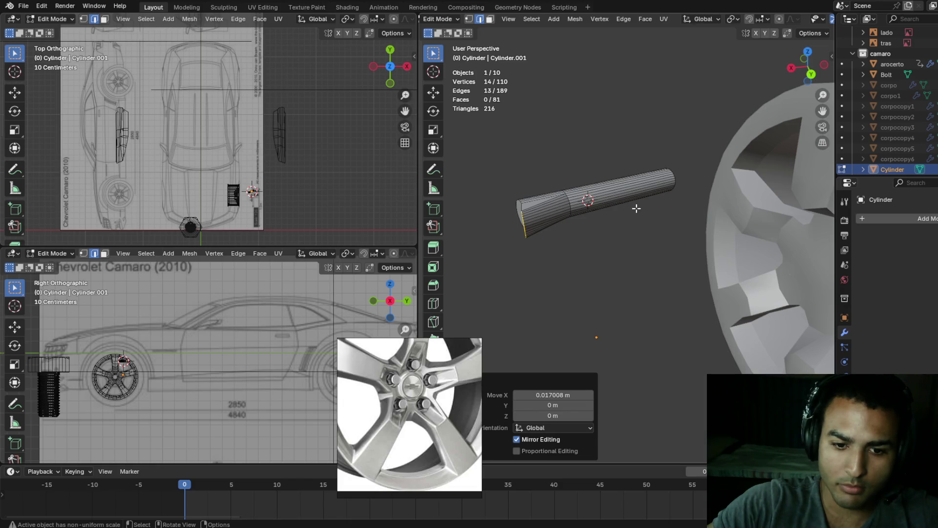
scroll(639, 219, up, 3)
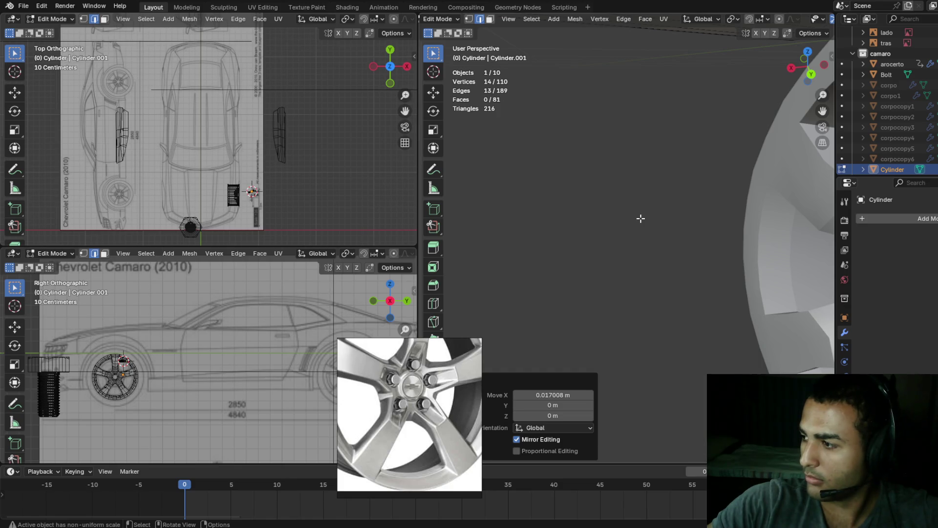
scroll(536, 239, down, 3)
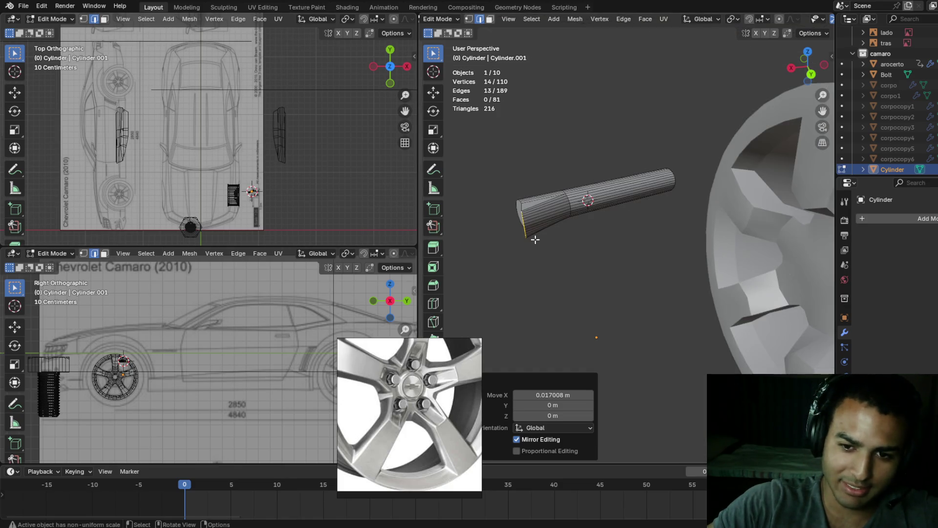
ctrl+scroll(562, 244, down, 4)
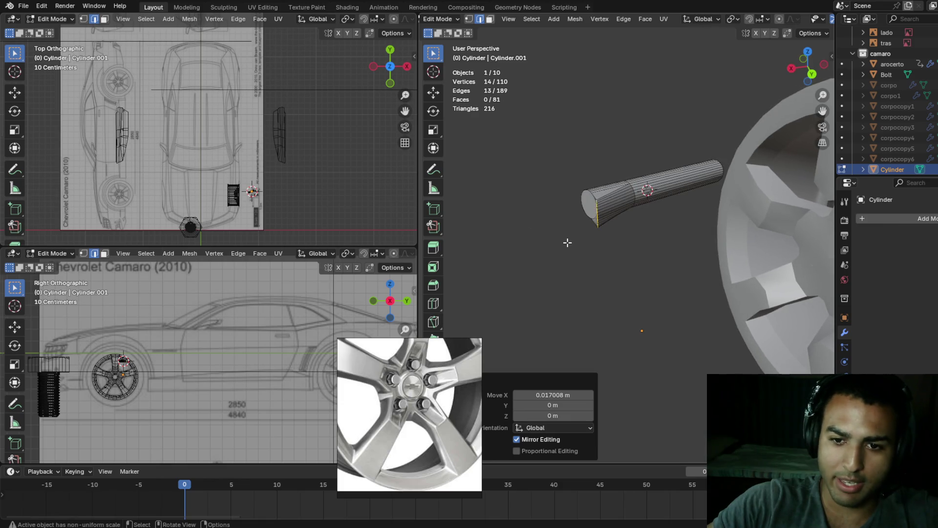
ctrl+scroll(599, 220, down, 5)
ctrl+scroll(606, 215, up, 5)
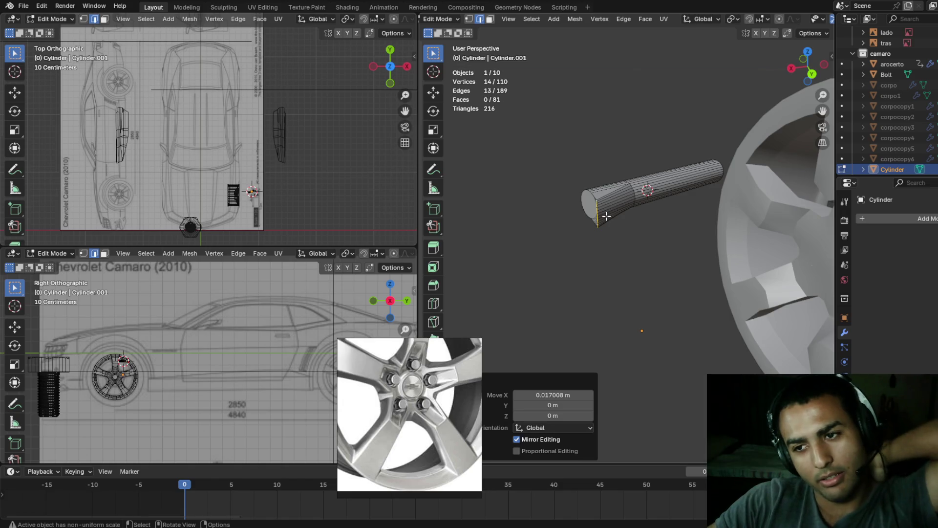
ctrl+scroll(611, 217, down, 4)
ctrl+scroll(613, 220, up, 4)
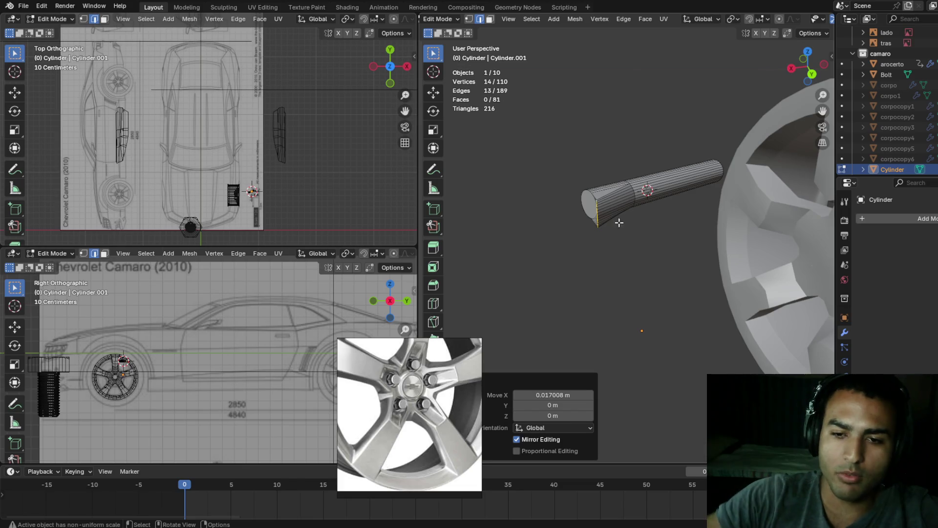
ctrl+scroll(622, 243, down, 4)
ctrl+scroll(622, 243, up, 4)
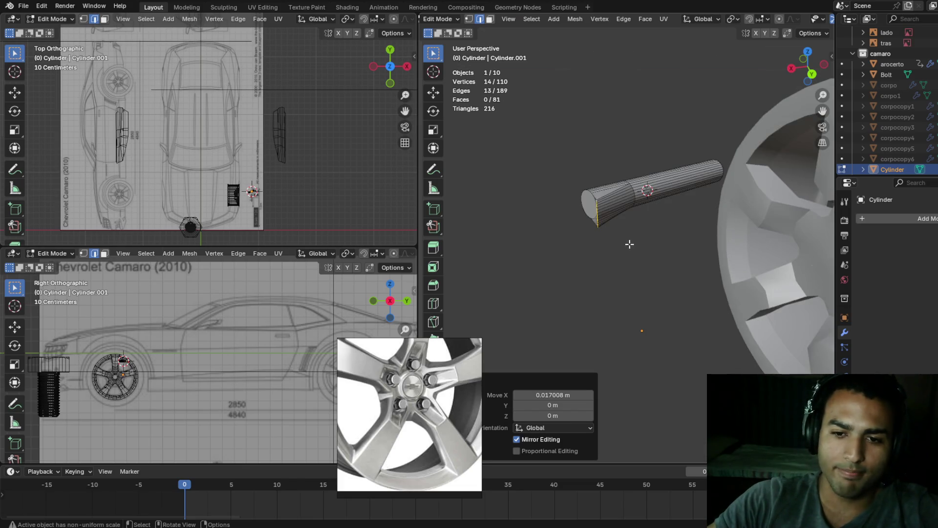
mouse_move(608, 201)
middle_down()
mouse_move(641, 245)
mouse_move(614, 194)
middle_up()
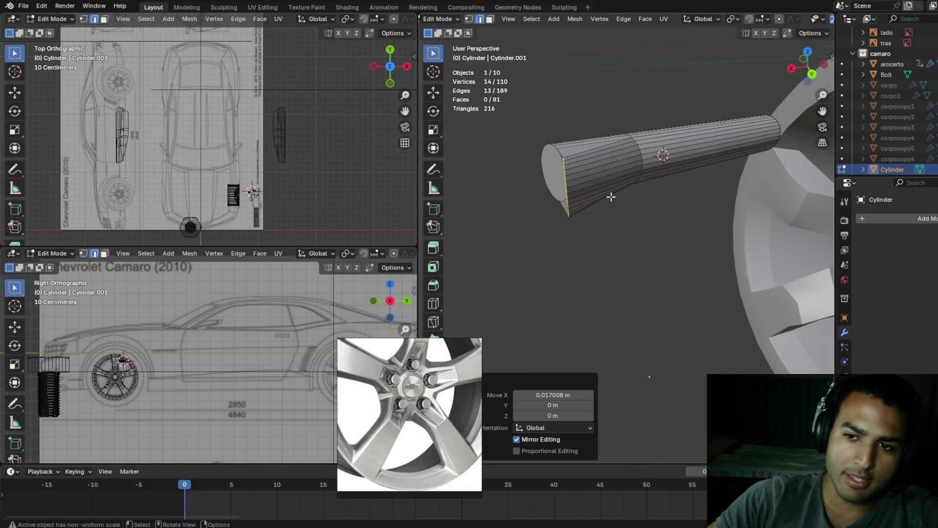
- Nudge the end edge loop twice along X to adjust the flare
key(g)
key(x)
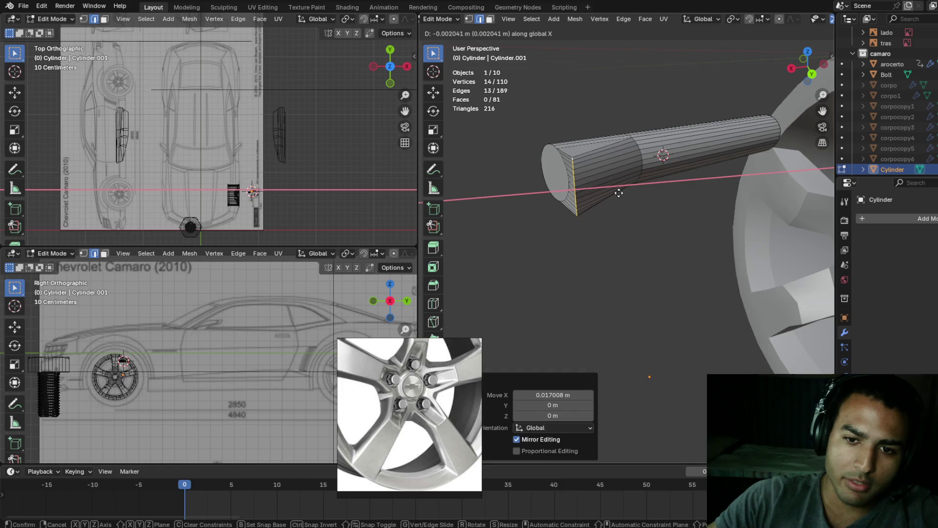
click(624, 191)
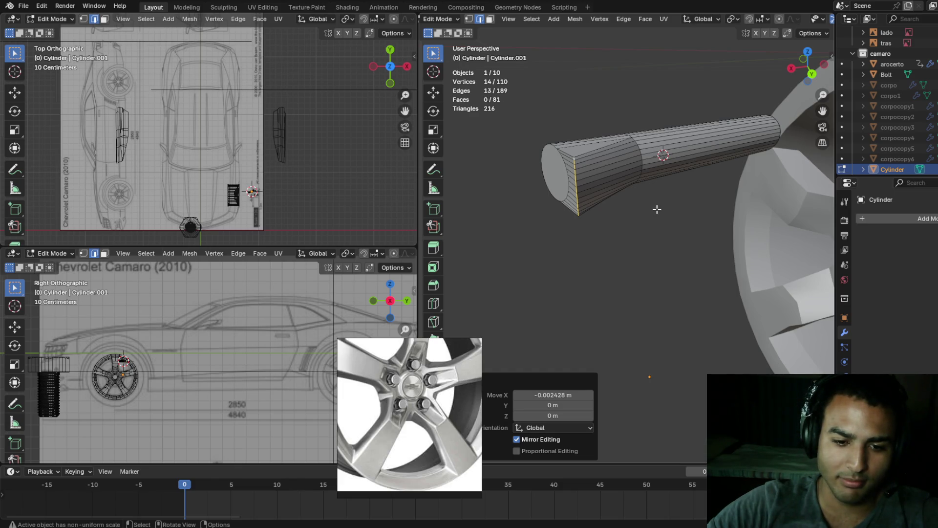
key(g)
key(x)
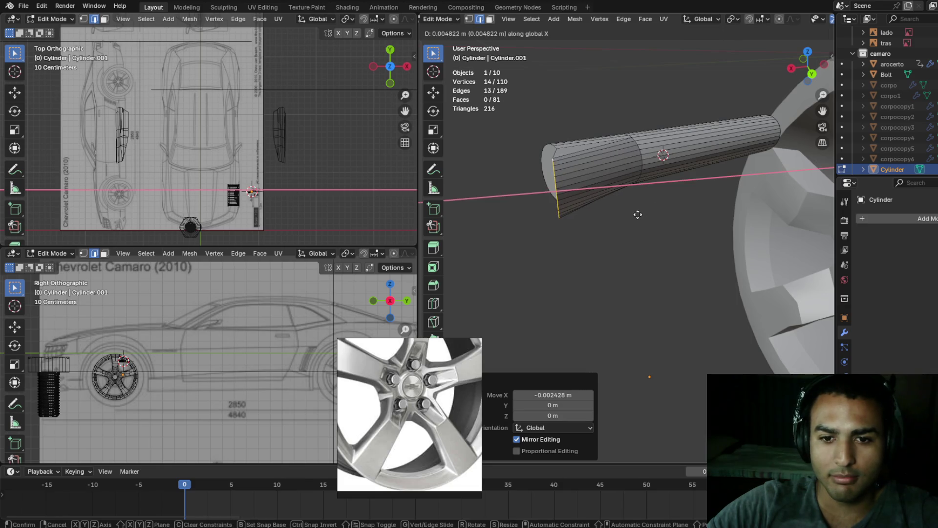
click(641, 215)
mouse_move(653, 220)
middle_down()
mouse_move(674, 203)
mouse_move(708, 207)
mouse_move(692, 207)
middle_up()
- Offset the end edge loop 0.007383 m along Y
key(g)
key(y)
click(679, 181)
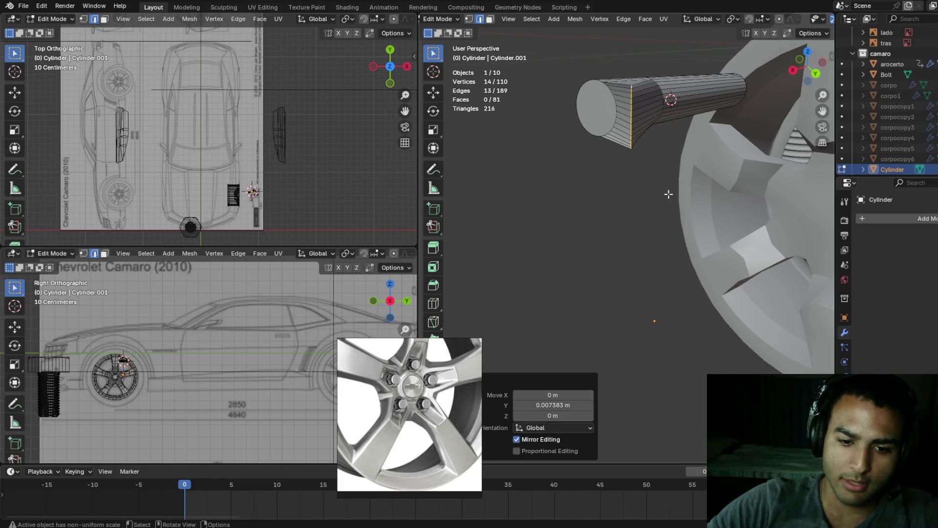
scroll(670, 192, down, 4)
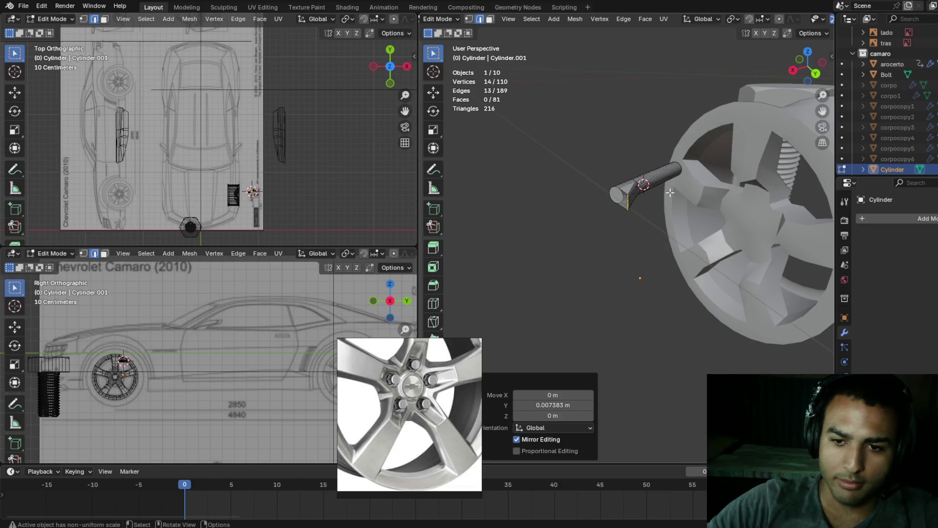
- Orbit and zoom around the wheel to inspect the flared cylinder inside the rim
scroll(670, 193, up, 3)
scroll(670, 193, down, 3)
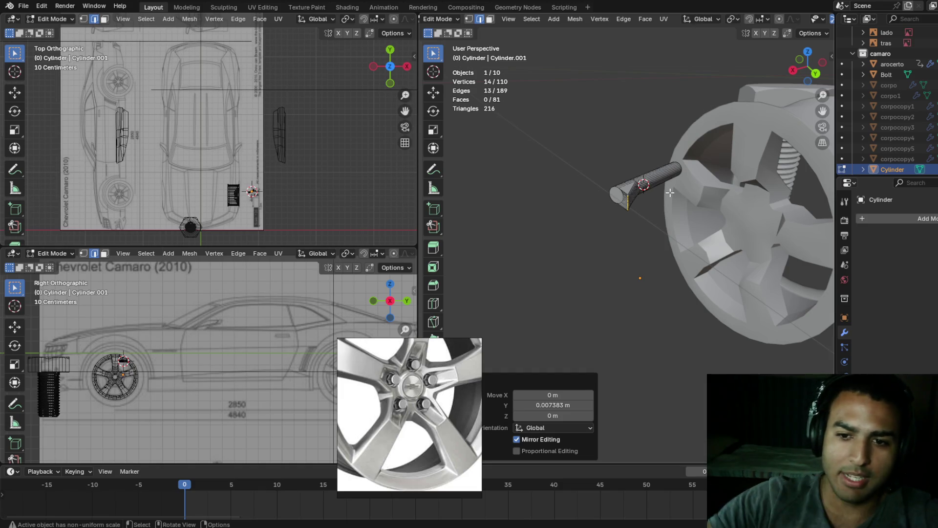
scroll(670, 192, up, 5)
middle_drag(673, 192, 666, 199)
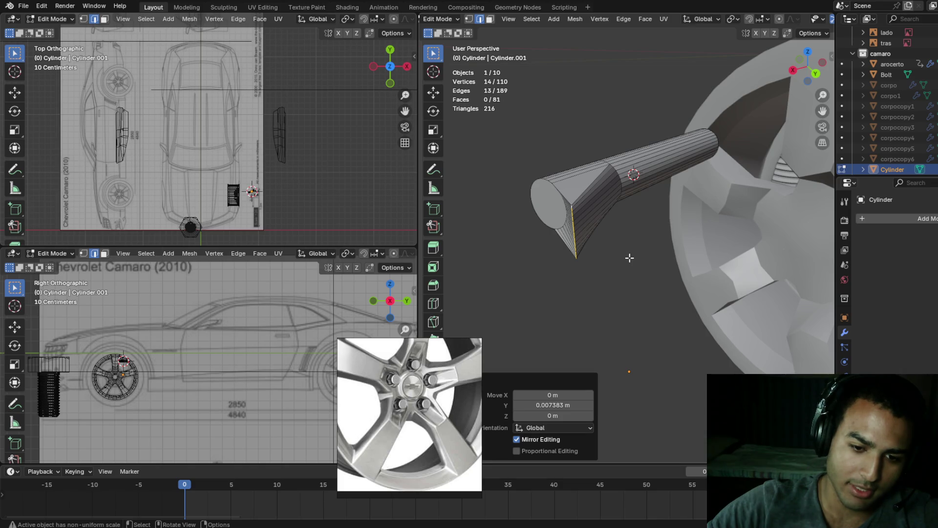
middle_drag(630, 257, 624, 254)
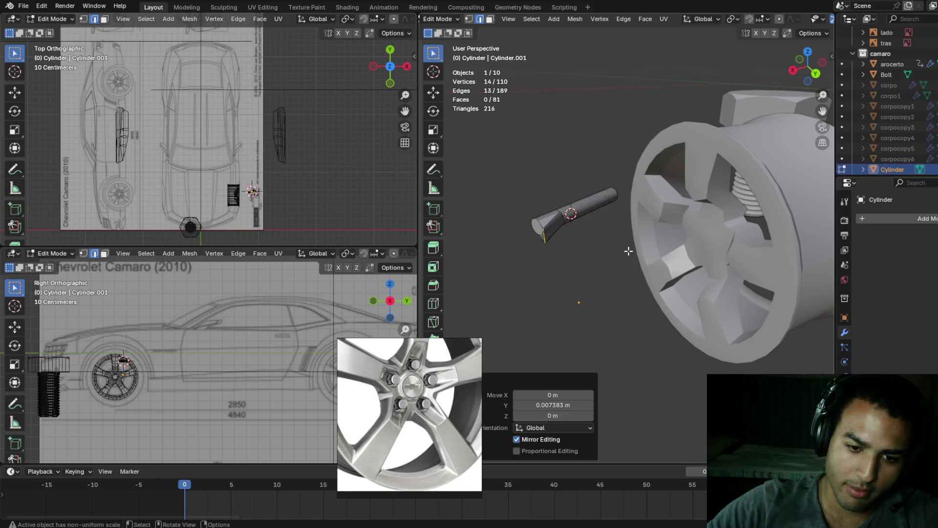
middle_drag(740, 247, 755, 238)
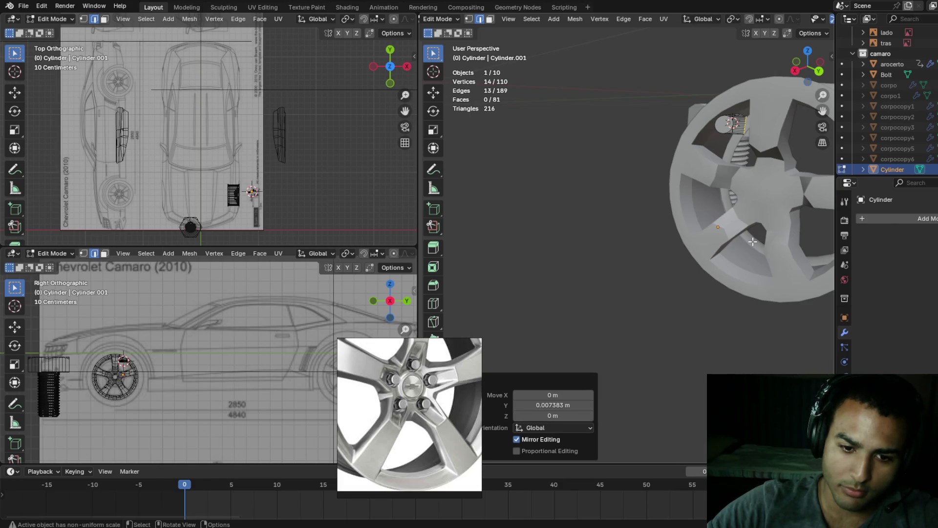
mouse_move(739, 230)
middle_down()
mouse_move(729, 232)
mouse_move(737, 211)
middle_up()
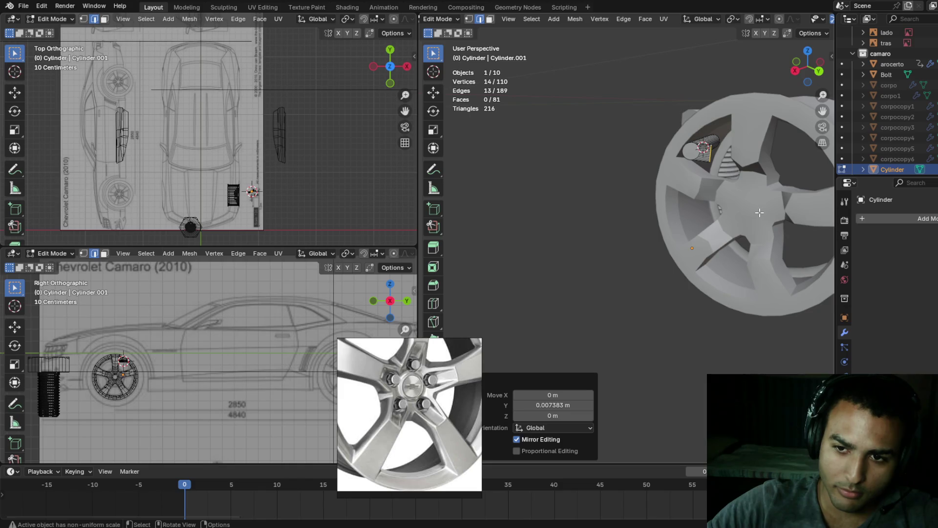
middle_drag(745, 211, 736, 214)
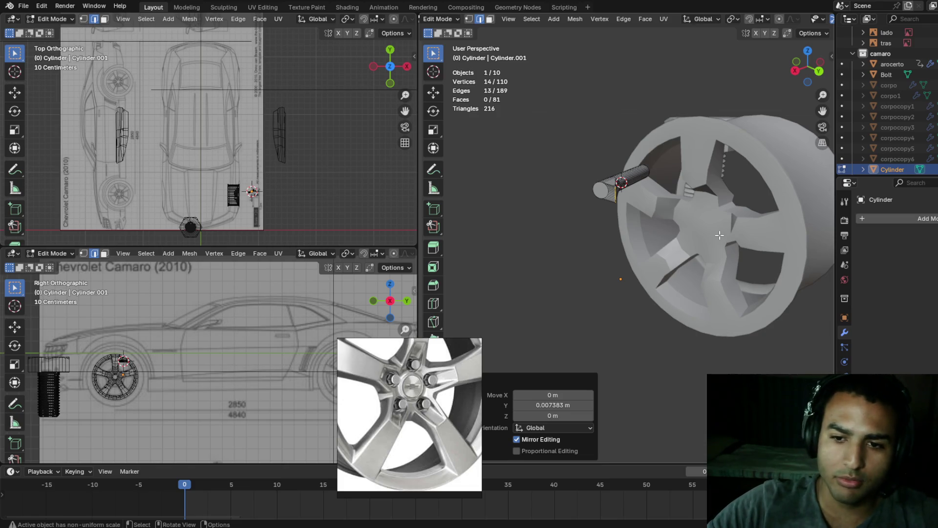
scroll(719, 228, up, 5)
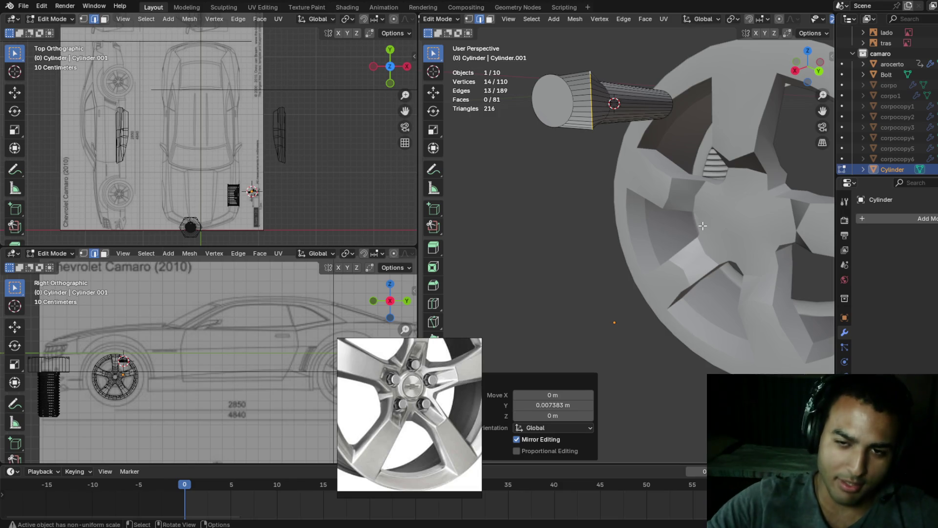
scroll(666, 179, up, 3)
middle_drag(666, 178, 682, 157)
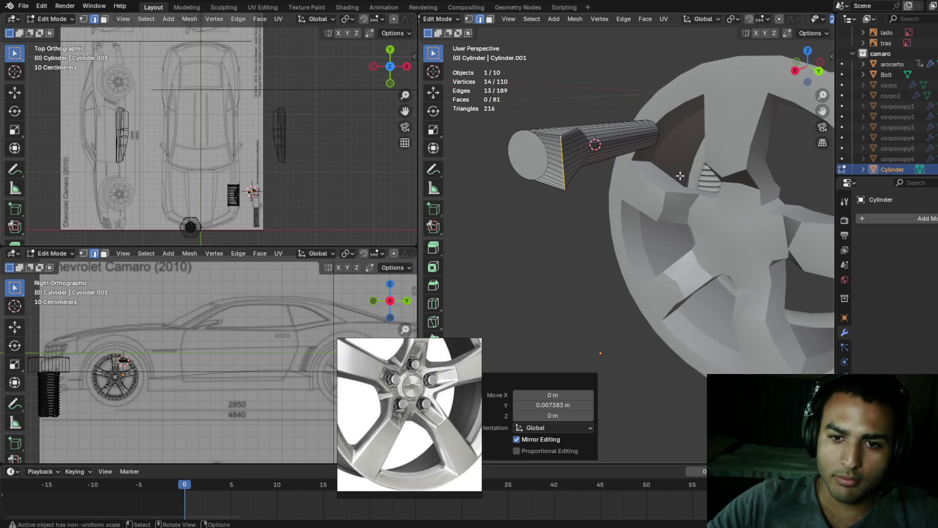
- Select all cylinder geometry, switch to Object Mode, then re-enter Edit Mode
key(a)
key(Tab)
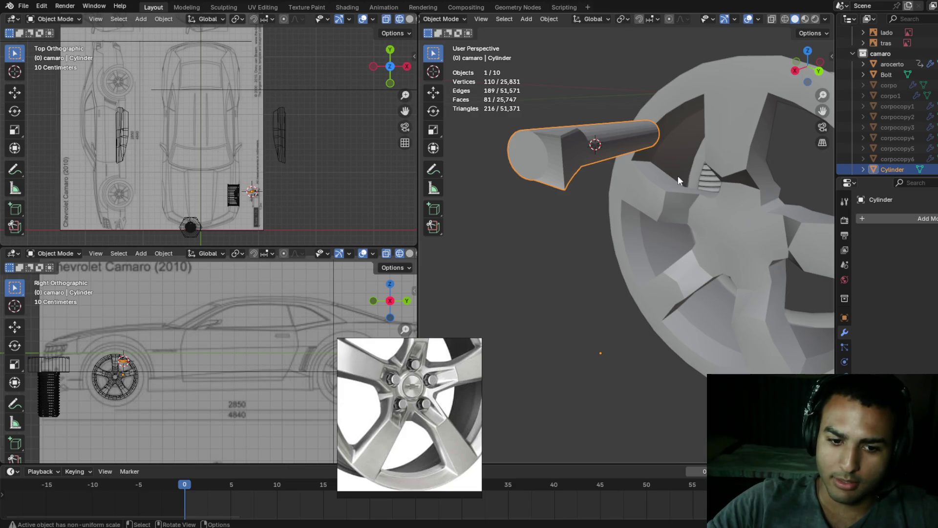
key(Tab)
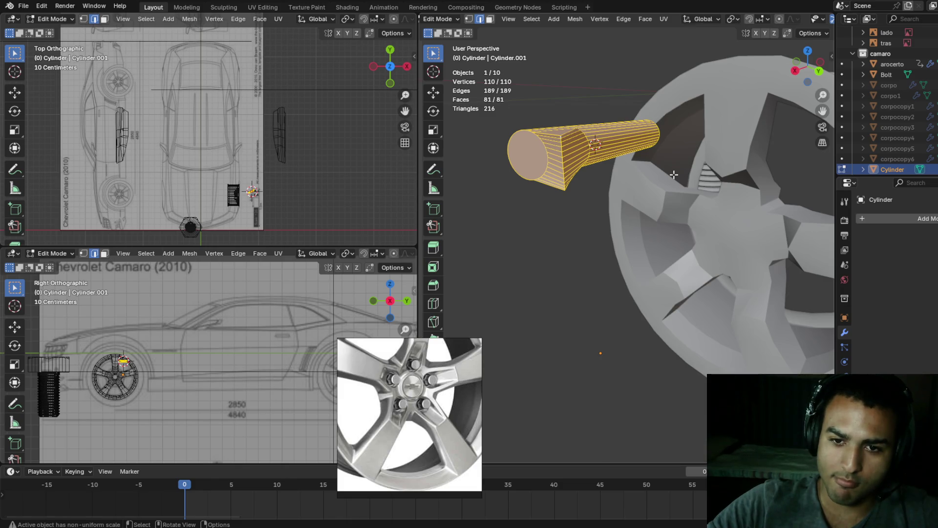
- Move the cylinder mesh up and left, then return to Object Mode
key(g)
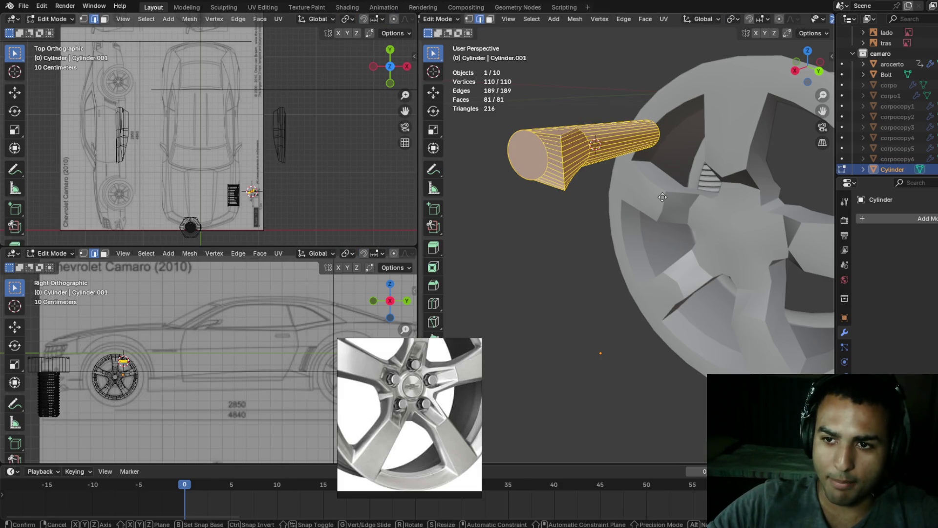
click(635, 169)
key(Tab)
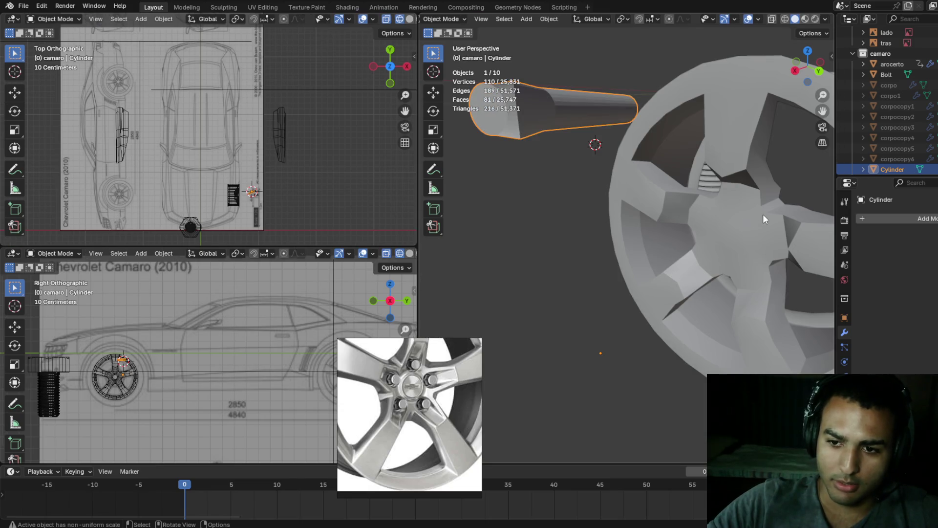
- In the arocerto wheel's Edit Mode, snap the 3D cursor to a hub vertex
click(763, 215)
key(Tab)
click(773, 236)
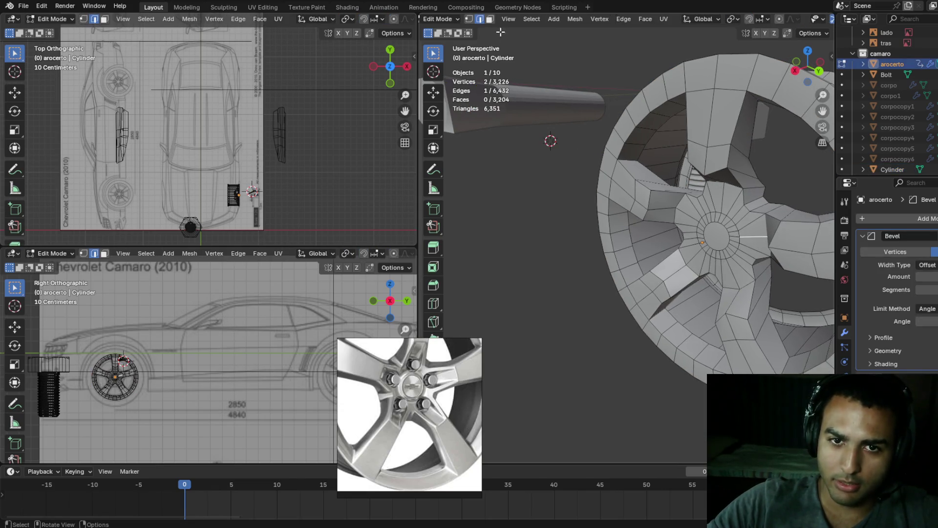
key(1)
mouse_move(668, 193)
middle_down()
mouse_move(678, 183)
mouse_move(738, 185)
middle_up()
shift+click(742, 181)
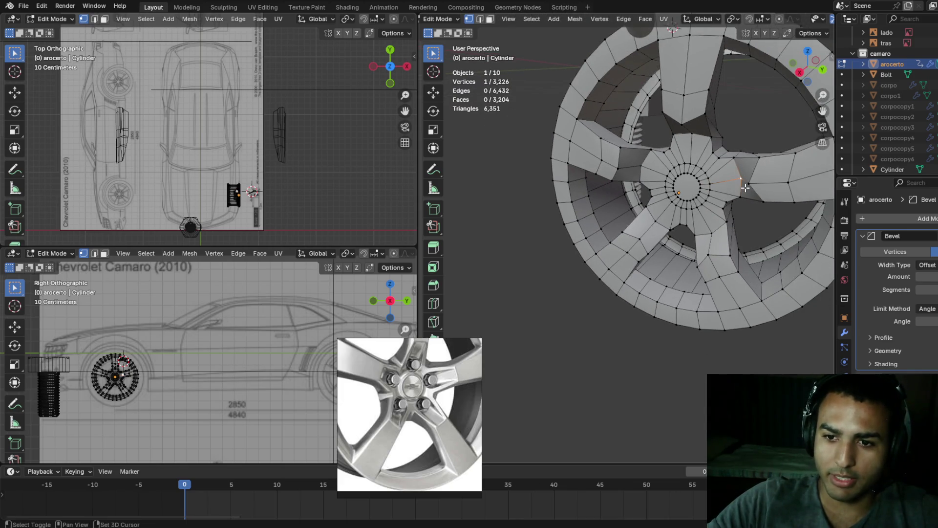
key(shift+s)
click(756, 238)
- Leave the wheel's Edit Mode and select the cylinder object
scroll(749, 195, down, 4)
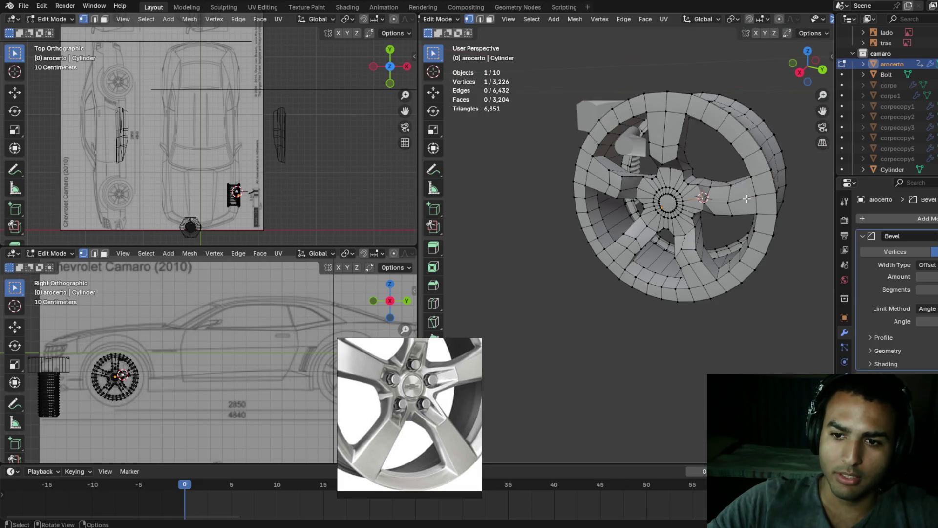
middle_drag(749, 198, 602, 168)
key(Tab)
click(598, 166)
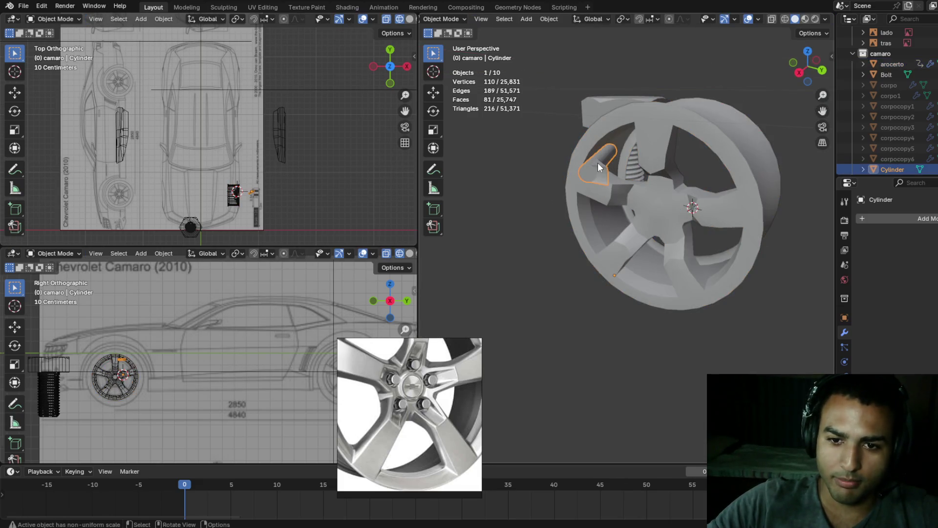
- Snap the cylinder to the 3D cursor and move it -0.12167 m along Z
key(shift+s)
click(609, 110)
mouse_move(709, 193)
middle_down()
mouse_move(723, 189)
mouse_move(702, 198)
mouse_move(750, 187)
mouse_move(764, 152)
mouse_move(748, 178)
middle_up()
key(g)
key(z)
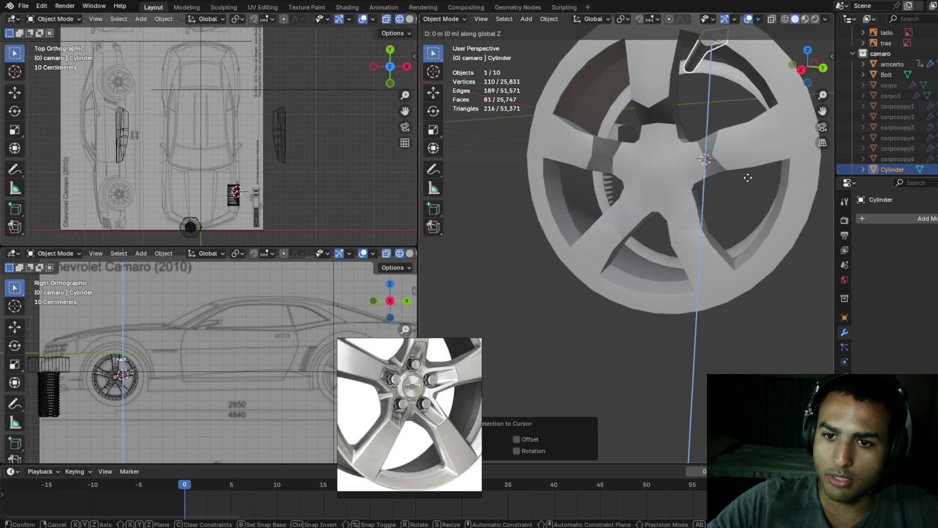
click(748, 262)
mouse_move(748, 262)
middle_down()
mouse_move(750, 284)
mouse_move(759, 273)
middle_up()
- Rotate the cylinder -20.8° about Z, cancelling an extra X rotation
key(r)
key(z)
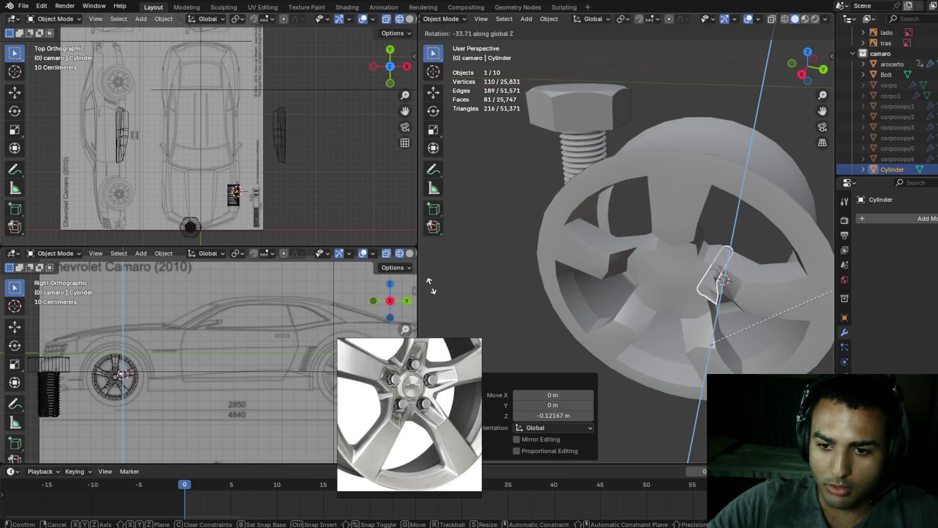
click(826, 255)
mouse_move(764, 292)
middle_down()
mouse_move(771, 245)
mouse_move(755, 257)
middle_up()
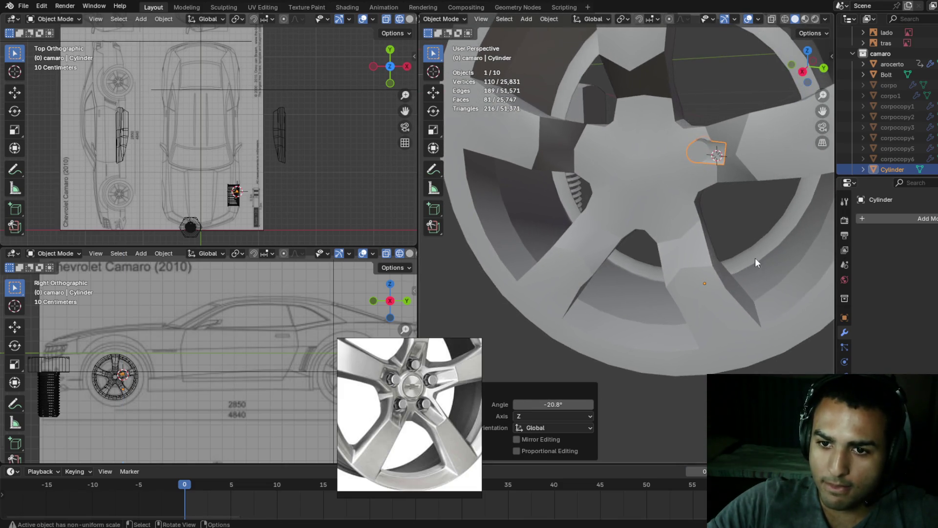
key(r)
key(x)
key(Escape)
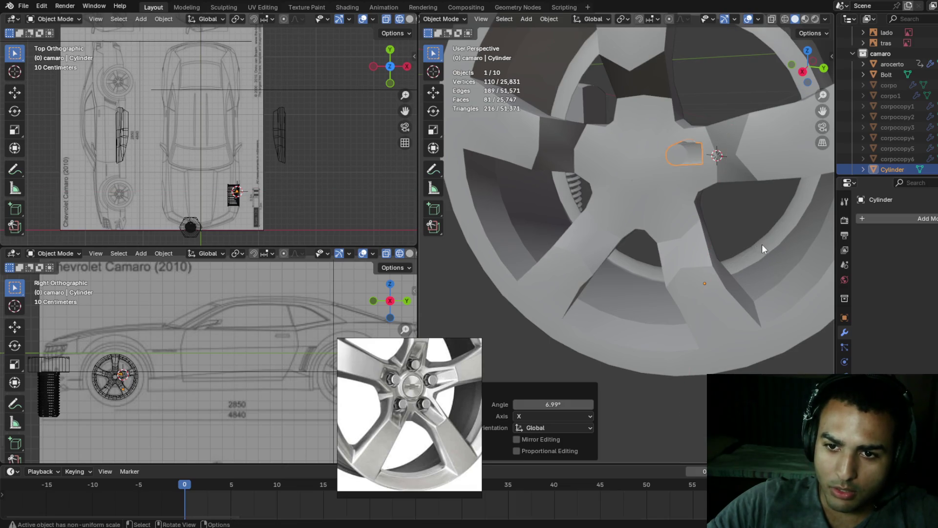
- Keep the pivot at Median Point and snap the 3D cursor to the selected cylinder
key(m)
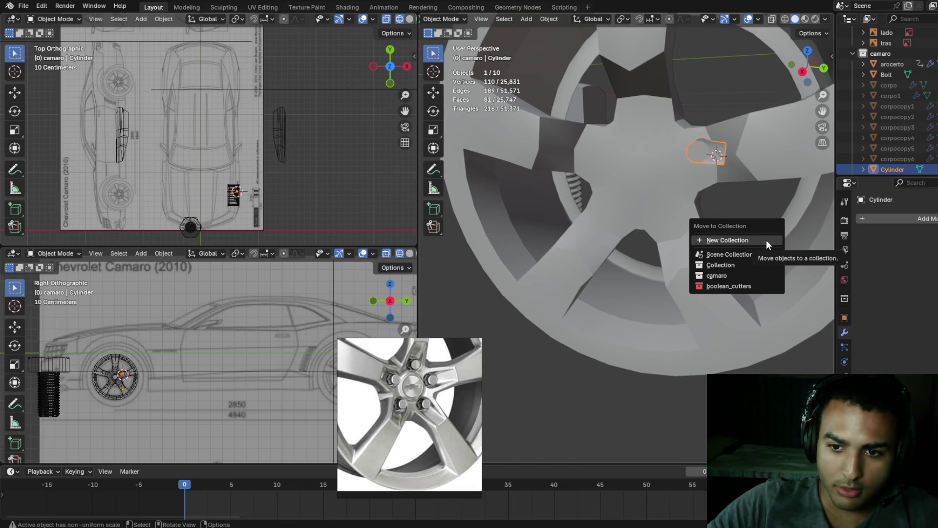
key(period)
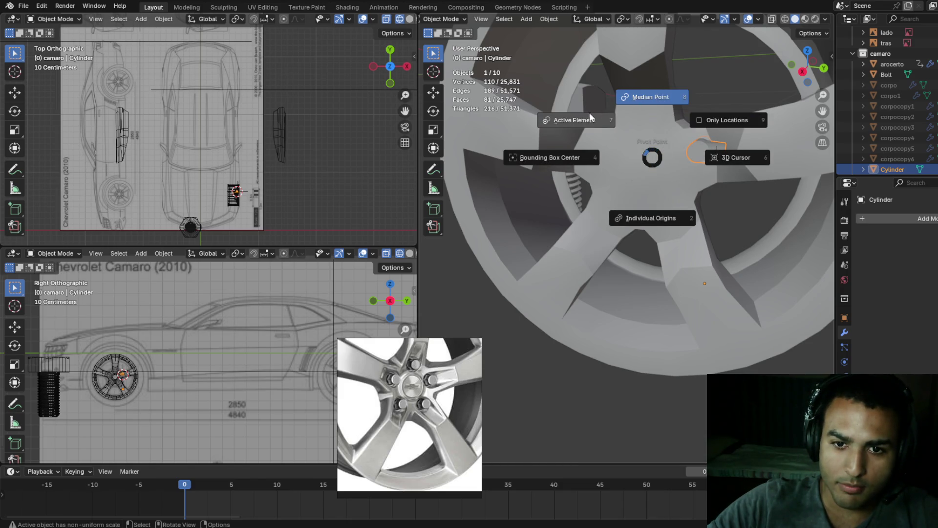
click(654, 86)
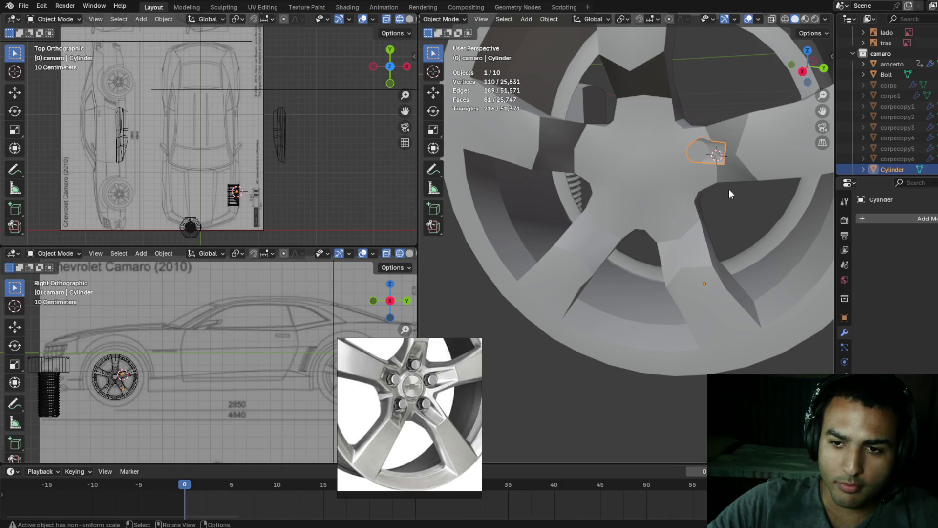
key(shift+s)
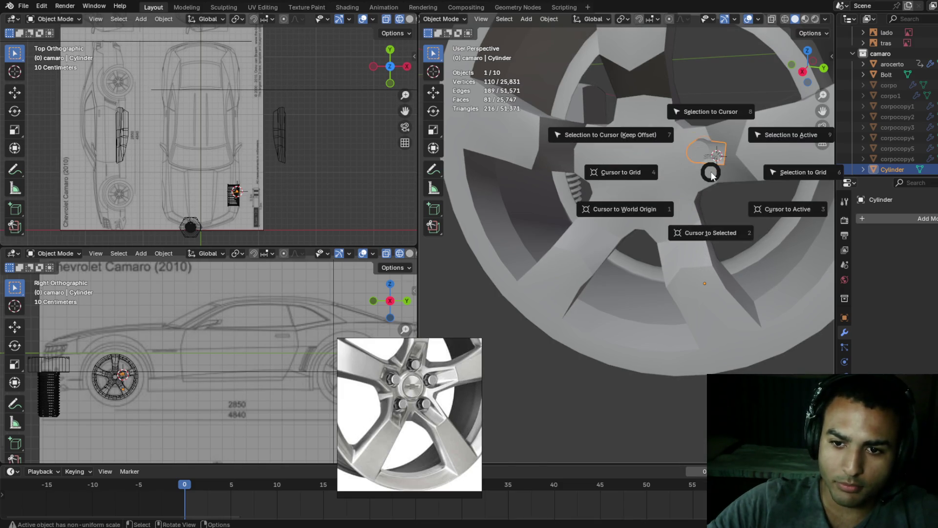
click(709, 216)
middle_drag(726, 172, 716, 194)
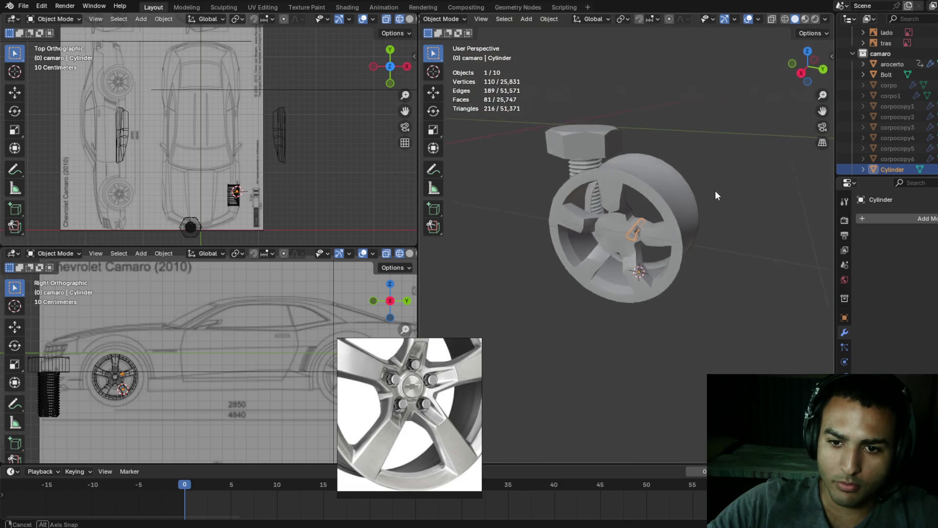
scroll(694, 207, up, 6)
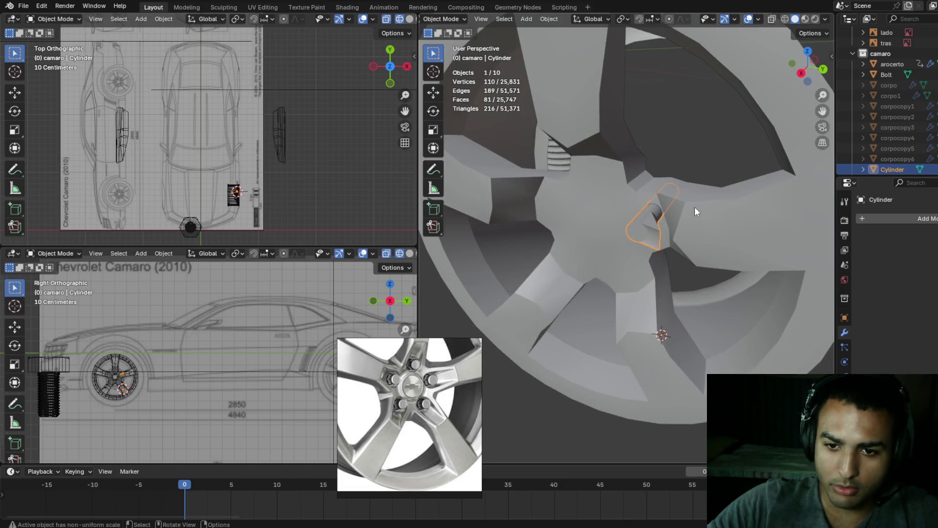
- Snap the 3D cursor onto the cylinder's mesh in Edit Mode, then return to Object Mode
key(Tab)
key(Tab)
key(Tab)
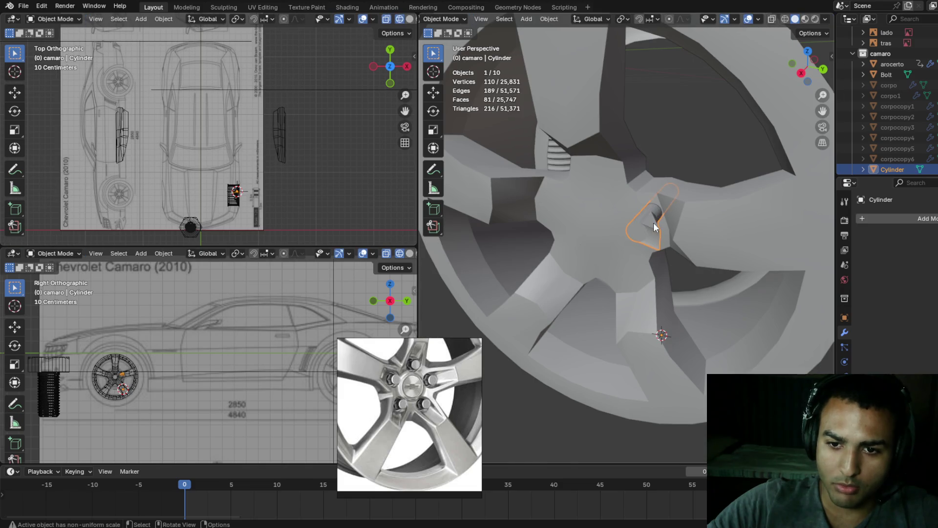
key(shift+s)
click(645, 280)
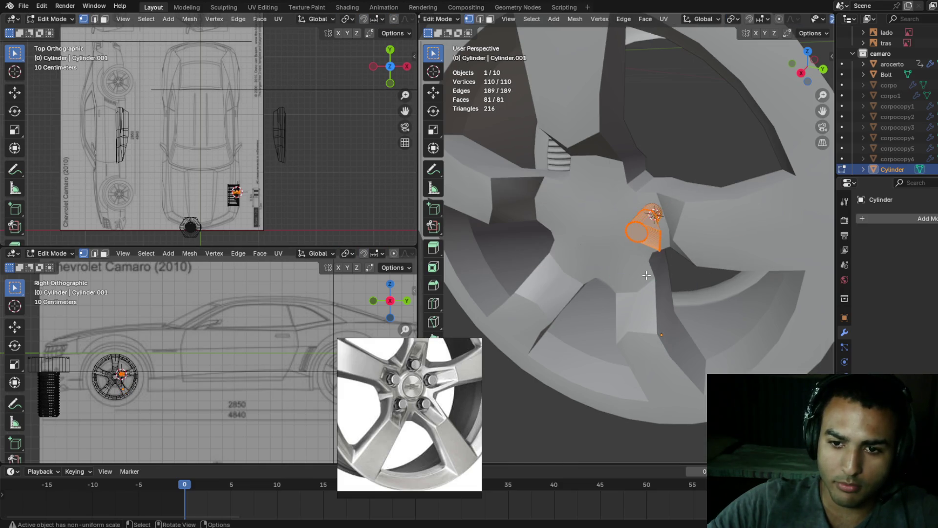
key(Tab)
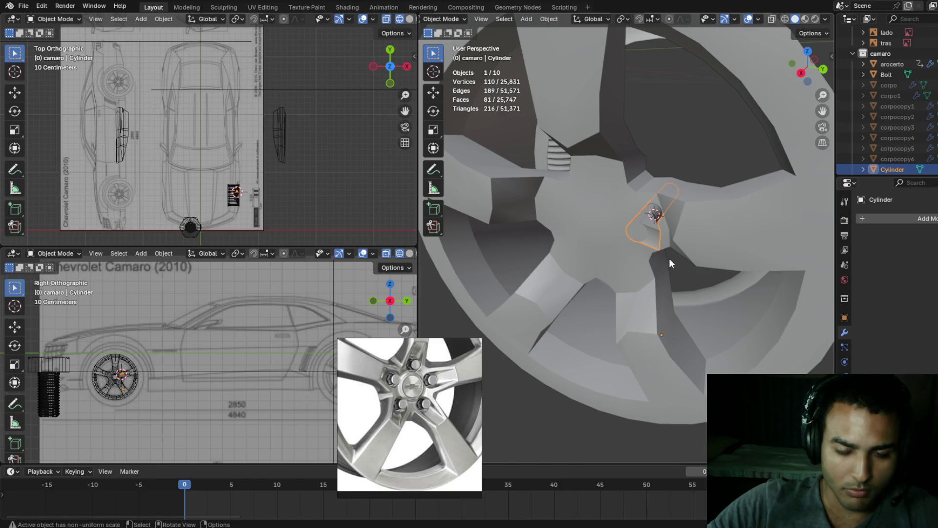
- Set transform orientation to Cursor and turn the cylinder a further -22.4° about Z
key(comma)
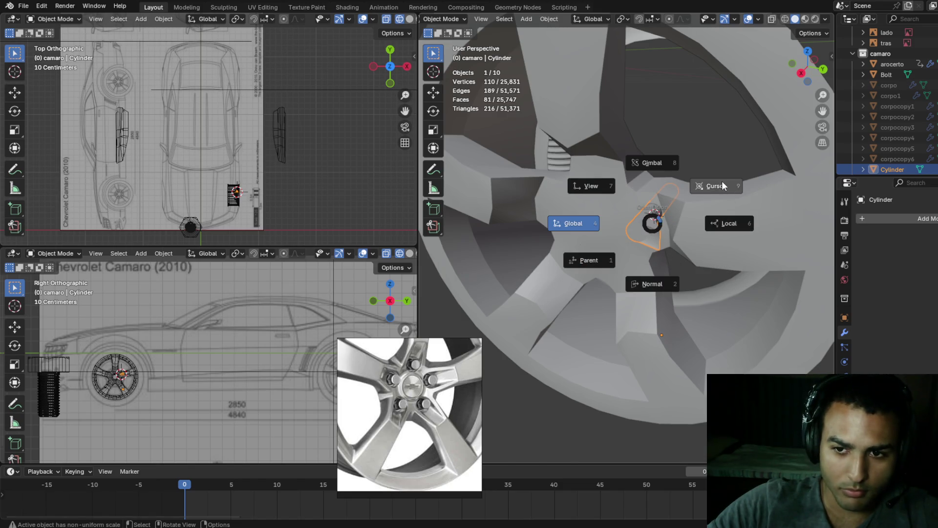
click(721, 183)
key(r)
click(684, 167)
- Undo the cylinder's trial rotations to restore its earlier placement, then centre the view on the hub
key(ctrl+z)
scroll(679, 218, down, 6)
scroll(888, 130, down, 2)
scroll(885, 139, up, 3)
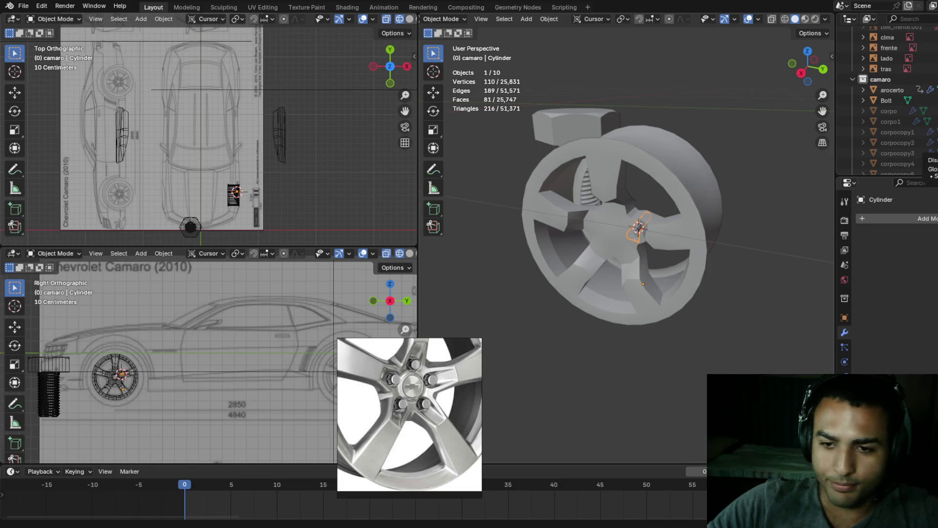
scroll(748, 241, up, 6)
scroll(740, 235, up, 4)
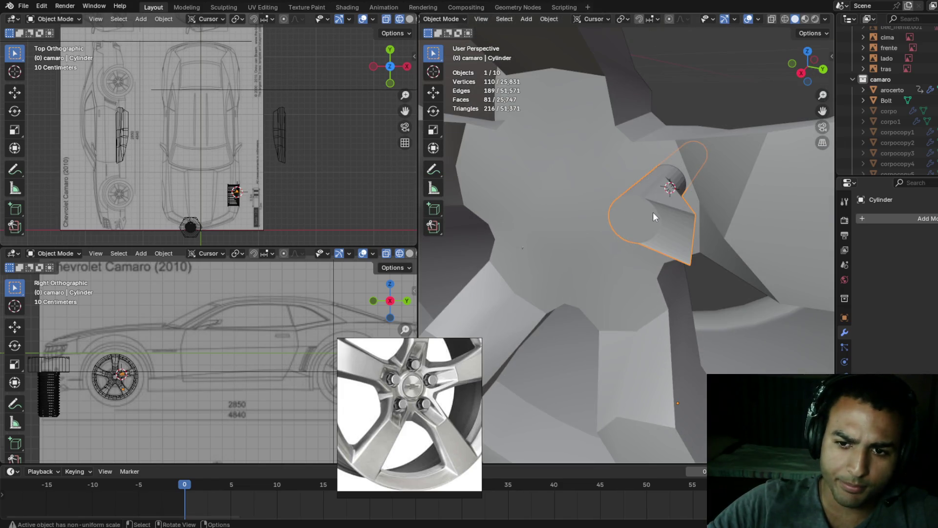
key(r)
click(564, 235)
scroll(599, 232, down, 8)
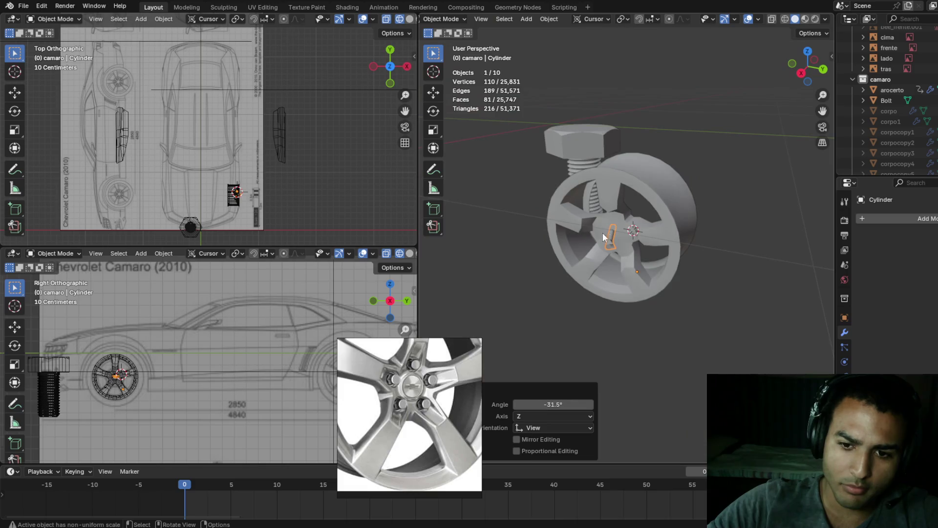
key(r)
key(Escape)
scroll(660, 236, up, 3)
key(ctrl+z)
scroll(660, 231, up, 3)
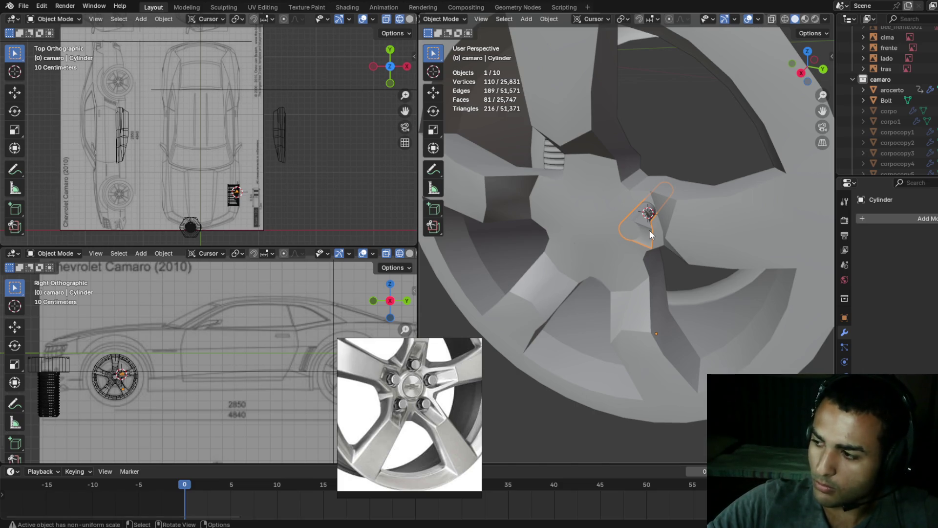
shift+middle_drag(664, 234, 679, 203)
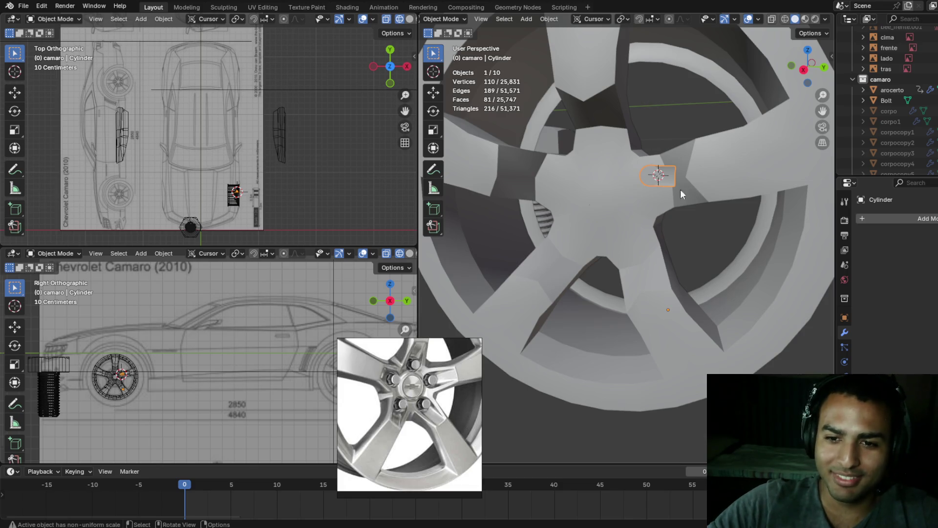
- Tilt the cylinder 5.66° about X, then shift it slightly along Z and 0.013 m along Y
key(r)
key(x)
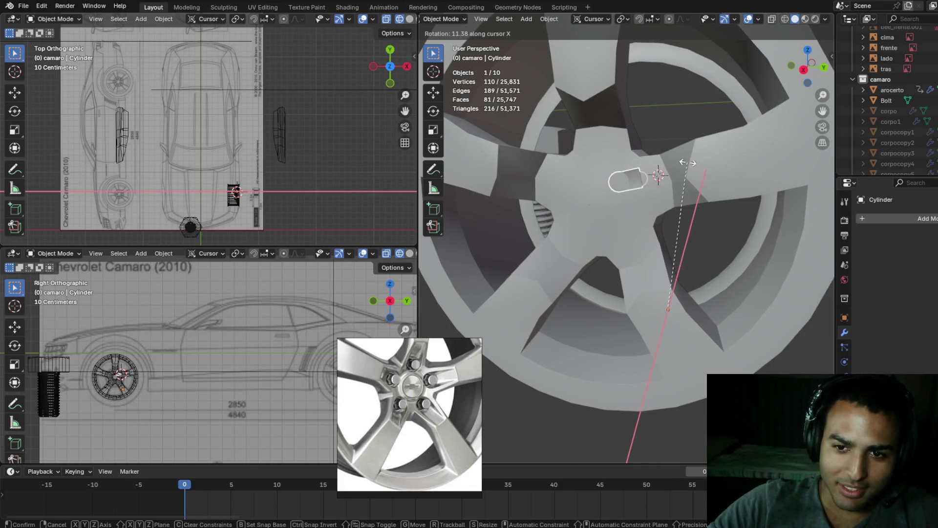
click(698, 173)
key(g)
key(z)
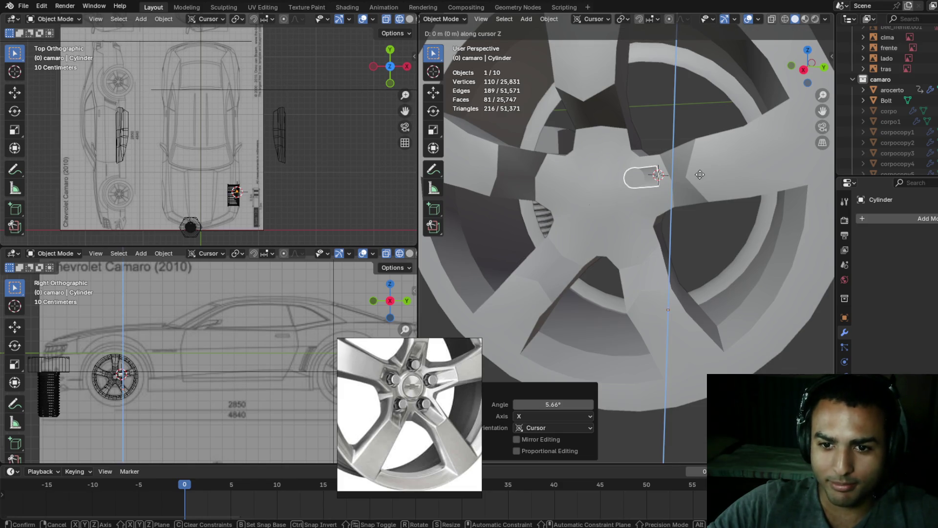
click(700, 184)
key(g)
key(y)
click(720, 191)
mouse_move(711, 180)
middle_down()
mouse_move(697, 184)
mouse_move(705, 187)
middle_up()
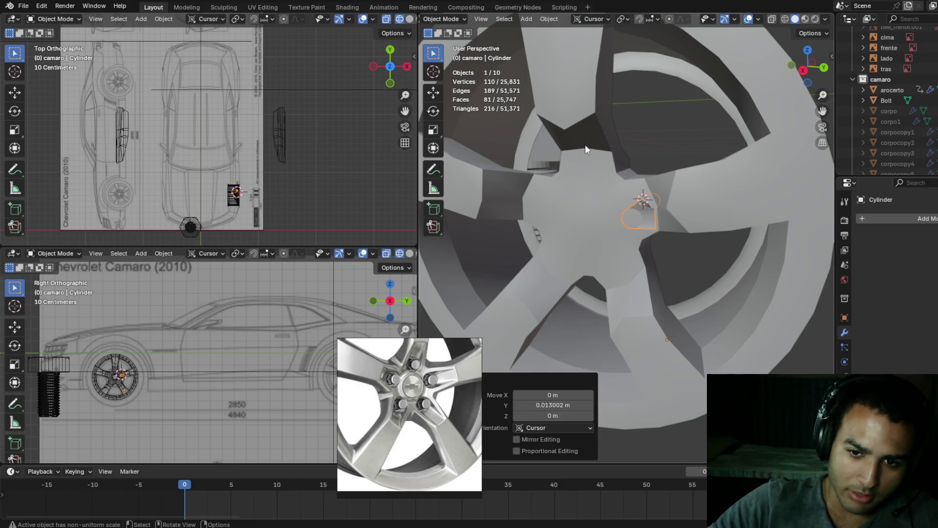
key(period)
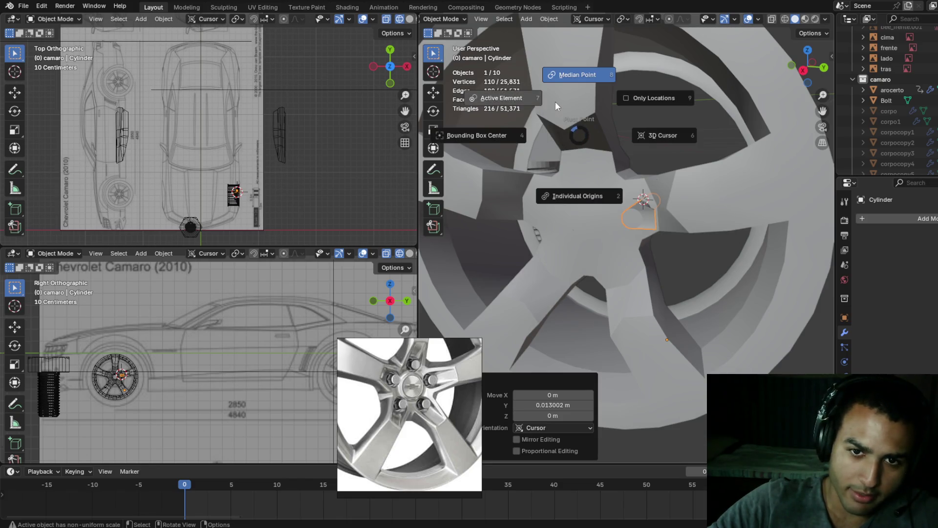
- Snap the 3D cursor to the cylinder's origin and snap the cylinder back onto the cursor
click(503, 99)
key(r)
right_click(580, 194)
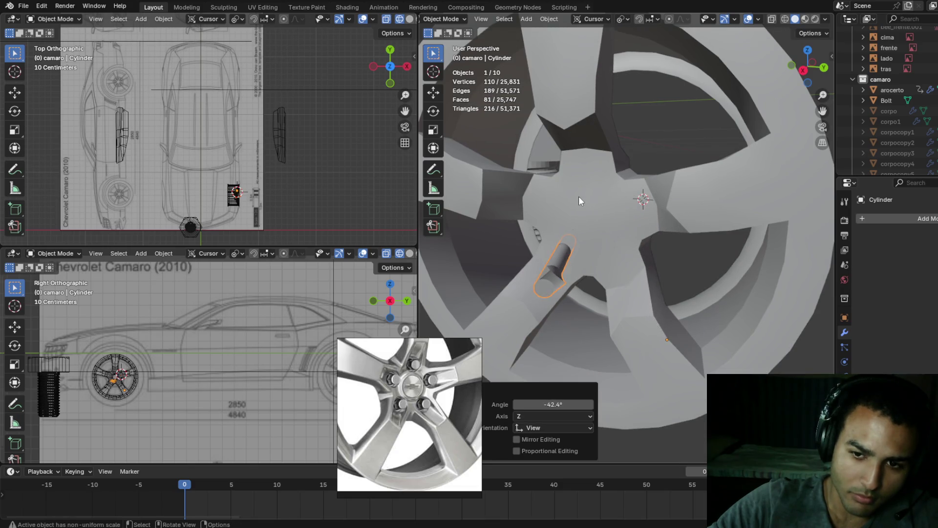
key(shift+s)
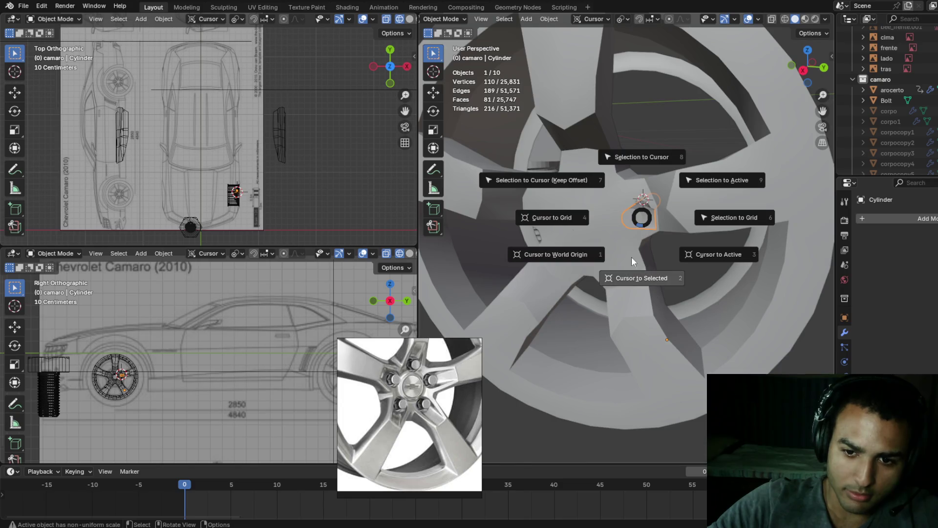
click(634, 267)
key(shift+s)
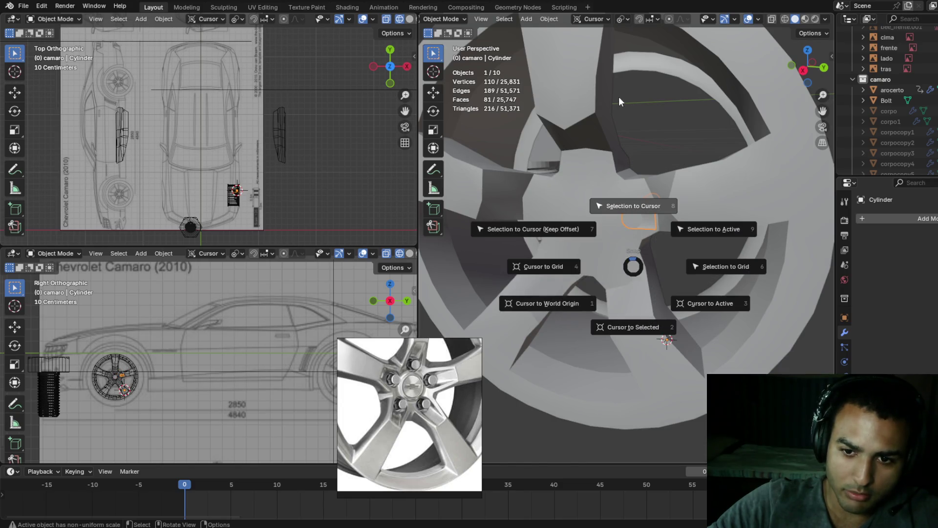
click(638, 213)
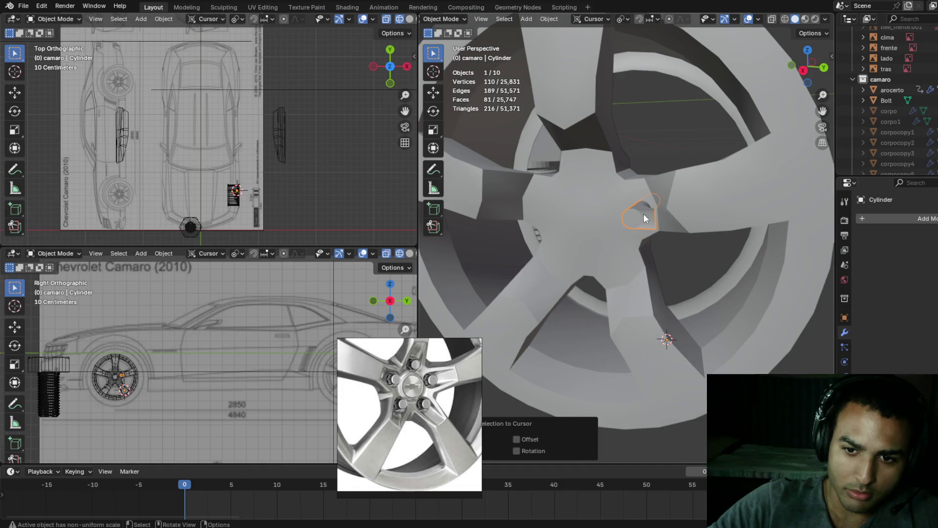
click(642, 228)
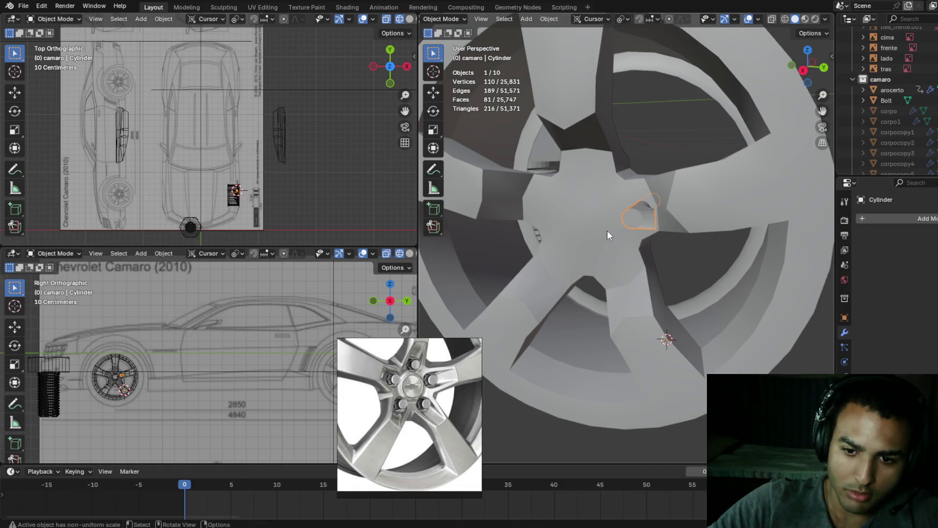
- Keep the median-point pivot and move the 3D cursor onto the cylinder
key(period)
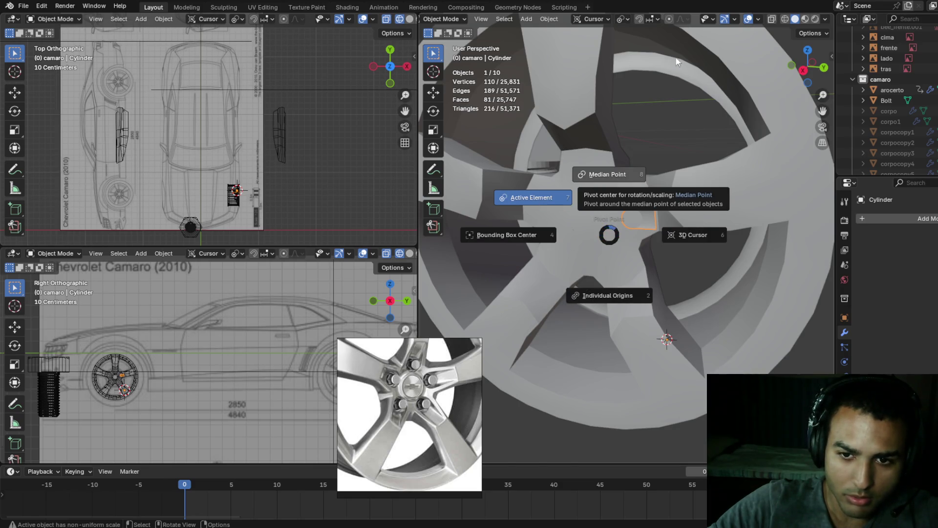
click(593, 180)
key(shift+s)
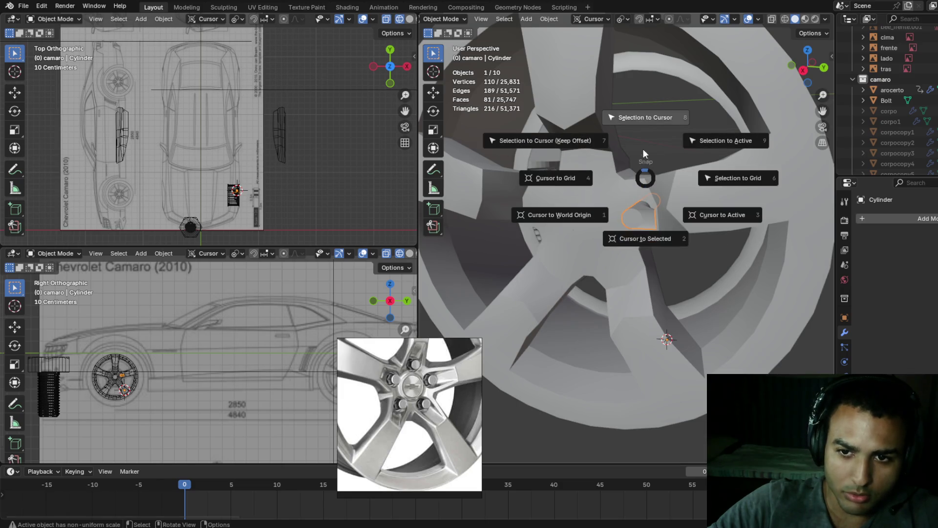
click(643, 229)
key(Tab)
key(shift+s)
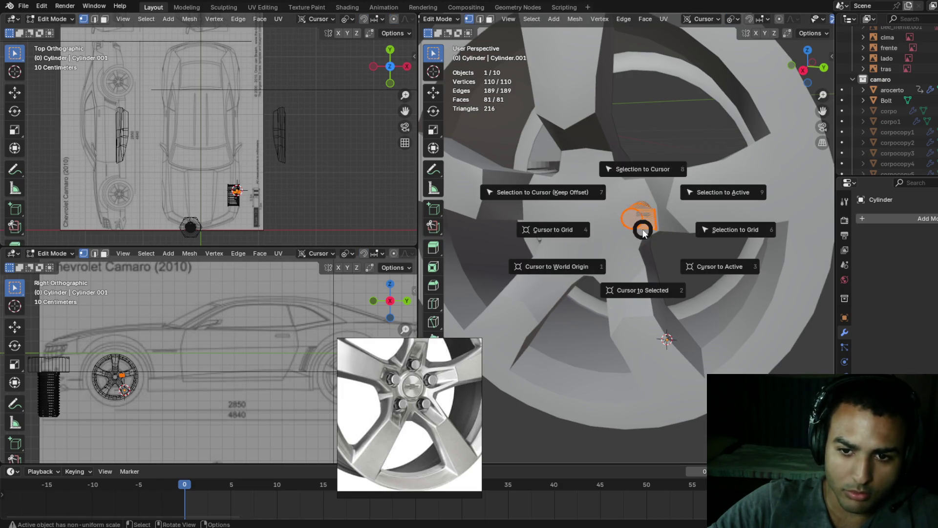
click(648, 269)
key(Tab)
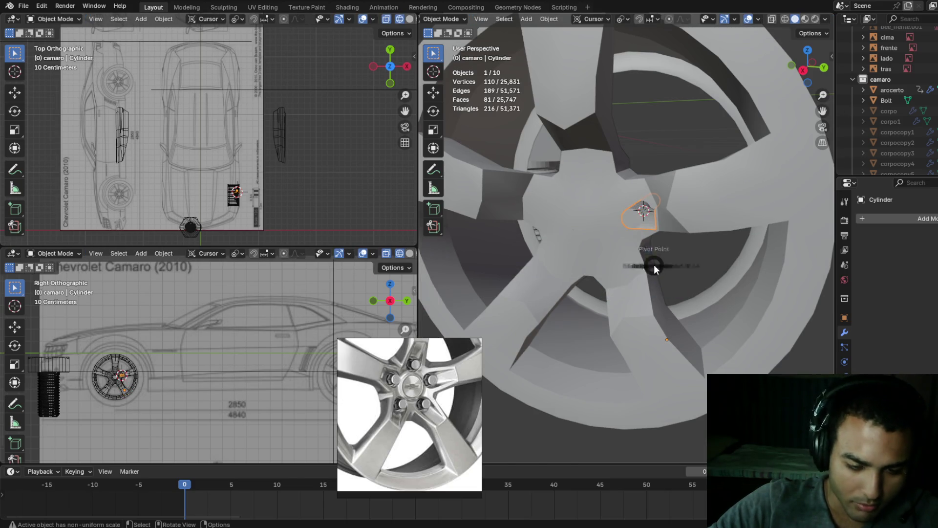
- Pivot around the 3D cursor and rotate the cylinder 129°, followed by a further rotation
key(period)
click(714, 267)
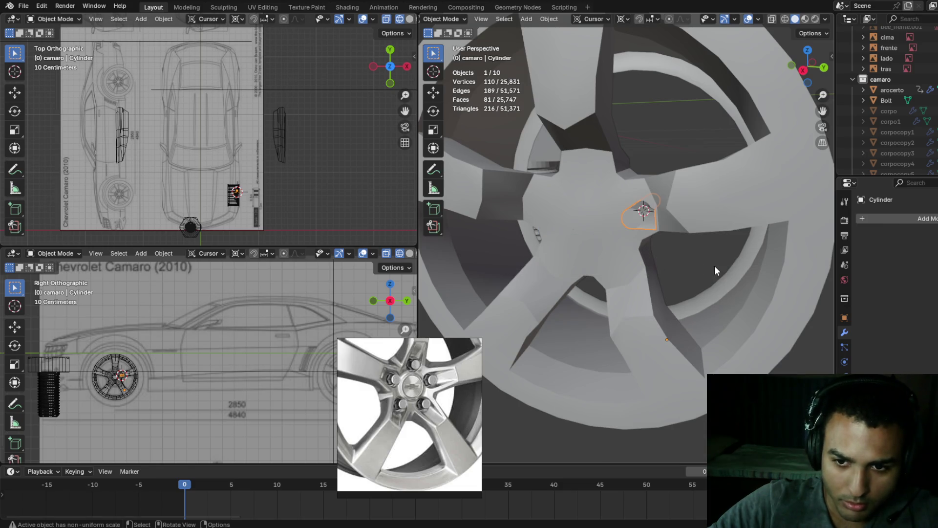
key(r)
click(606, 225)
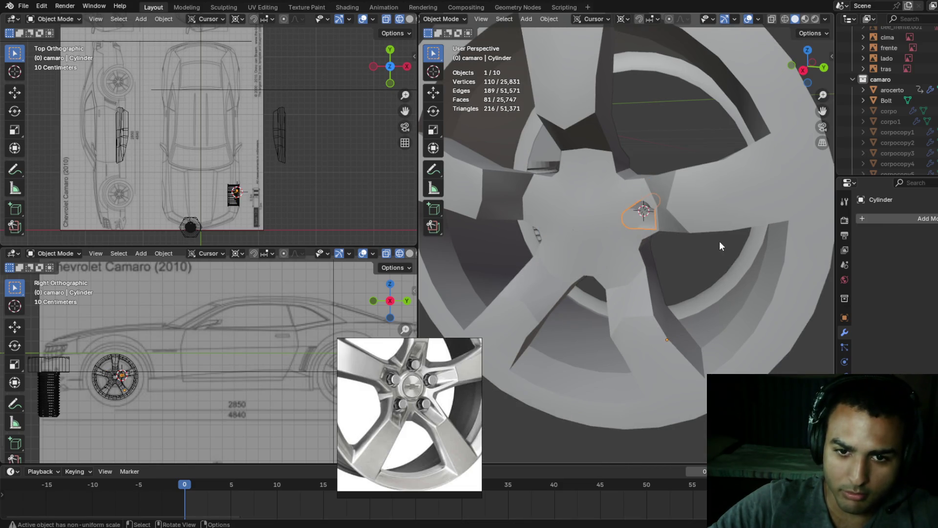
key(r)
click(665, 218)
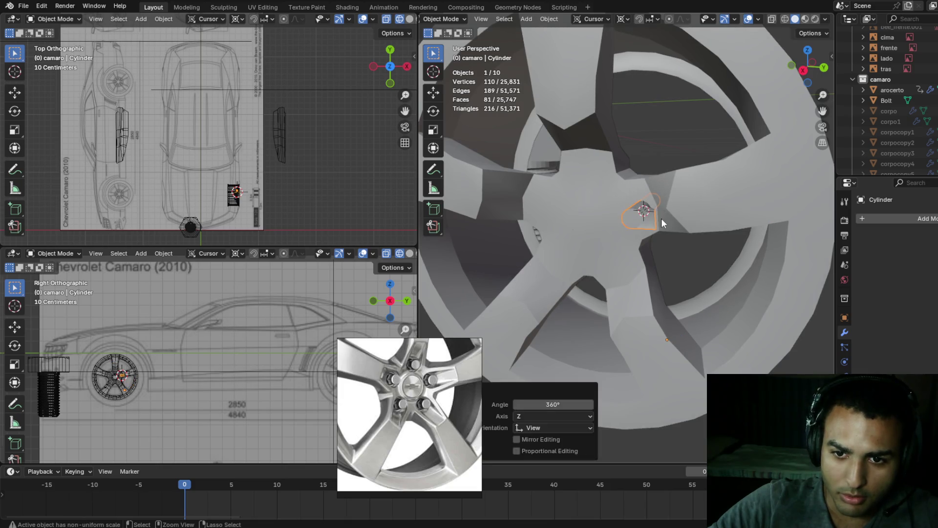
- Inspect the cylinder at the hub by toggling between wireframe and solid shading
mouse_move(683, 239)
middle_down()
mouse_move(696, 230)
mouse_move(668, 239)
mouse_move(727, 233)
mouse_move(715, 241)
middle_up()
scroll(667, 234, up, 2)
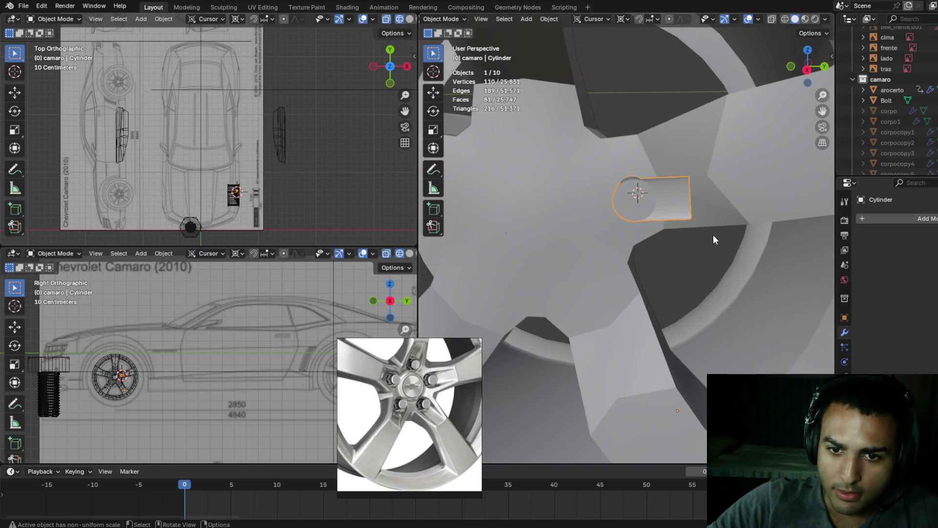
key(z)
click(415, 254)
key(z)
click(602, 258)
key(z)
click(445, 264)
key(z)
click(600, 278)
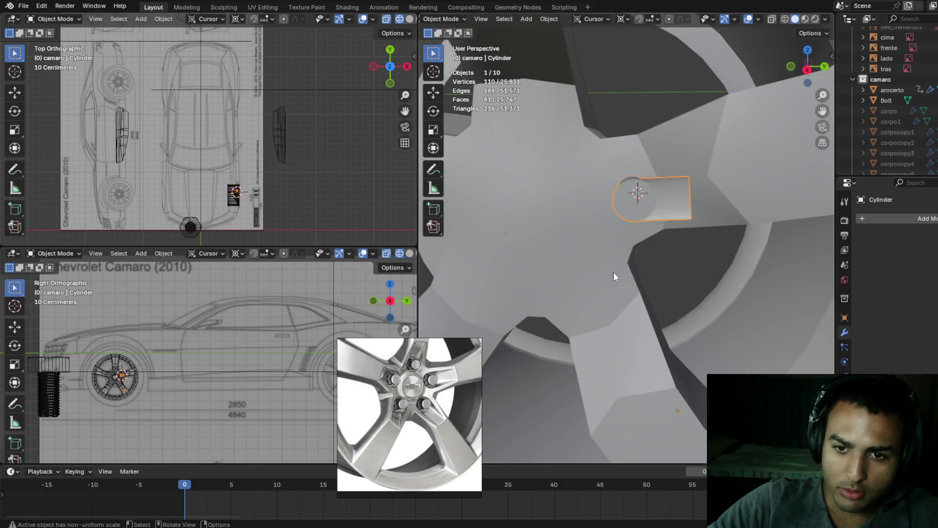
middle_drag(678, 239, 669, 236)
- Tilt the cylinder piece 15.6° about the X axis
key(r)
key(x)
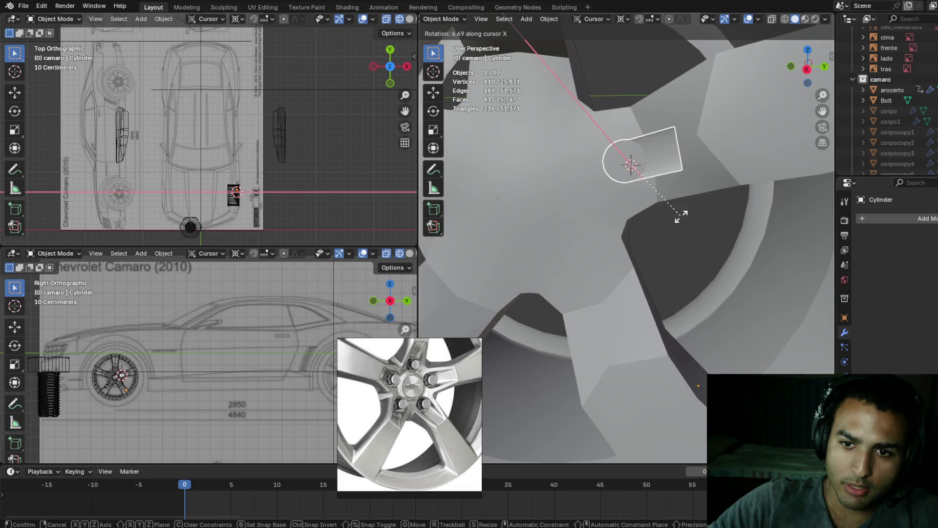
click(684, 208)
mouse_move(682, 206)
middle_down()
mouse_move(675, 233)
mouse_move(683, 224)
middle_up()
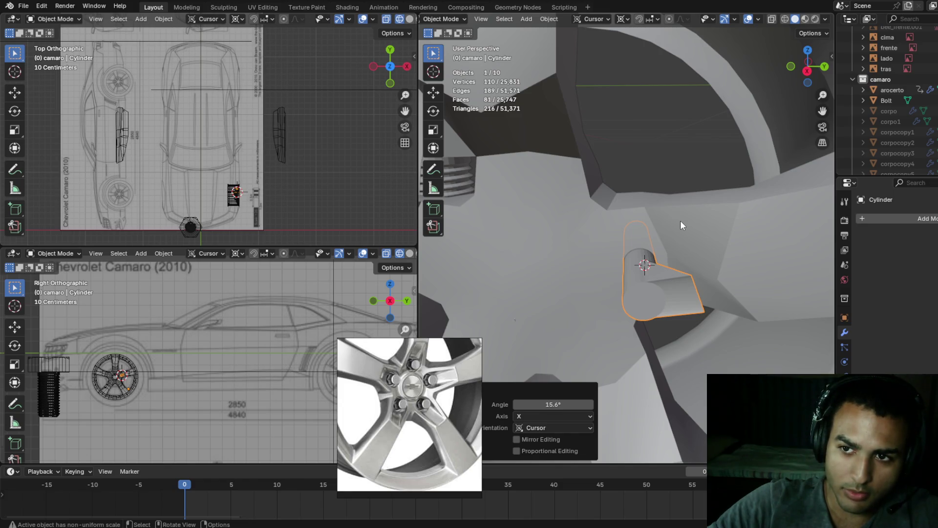
- Nudge the cylinder twice along X, ending at -0.002906 m, to line it up with the spoke
key(g)
key(x)
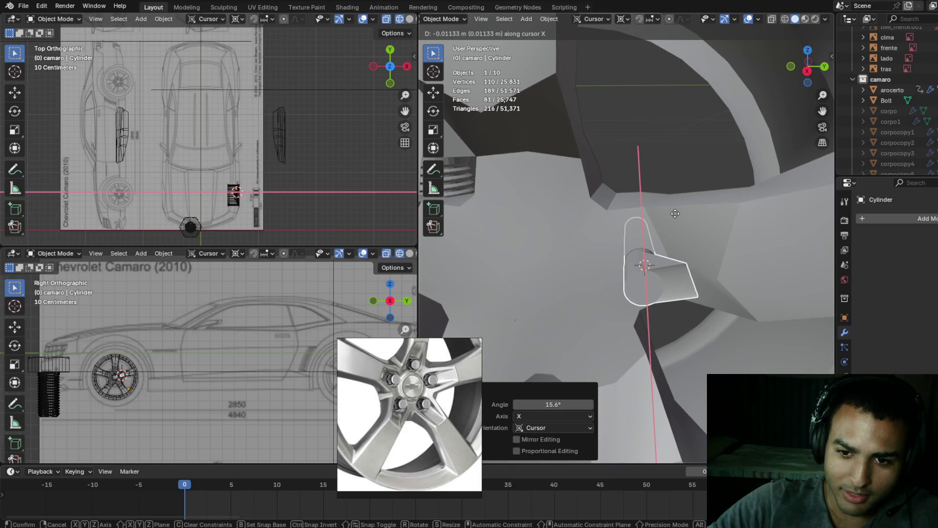
click(674, 228)
middle_drag(673, 231, 673, 242)
key(g)
key(x)
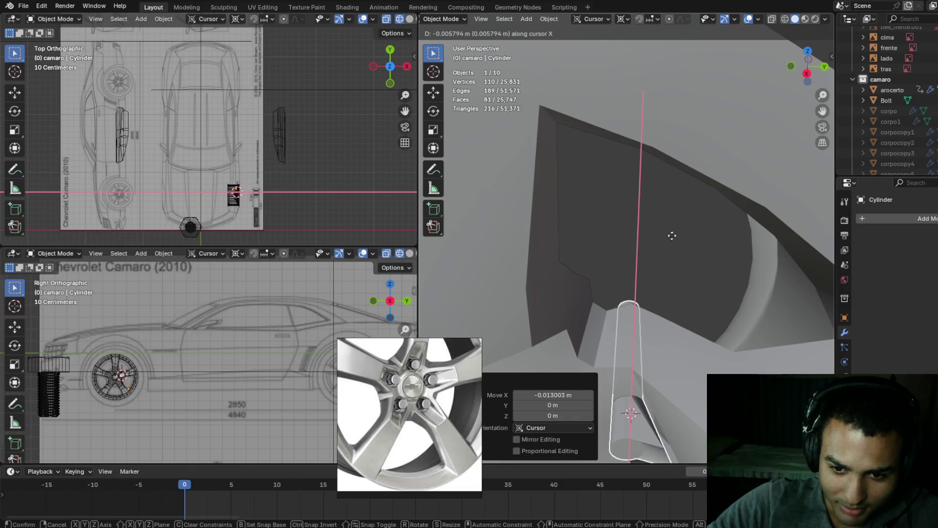
click(670, 242)
mouse_move(669, 237)
middle_down()
mouse_move(664, 224)
mouse_move(662, 234)
mouse_move(679, 234)
middle_up()
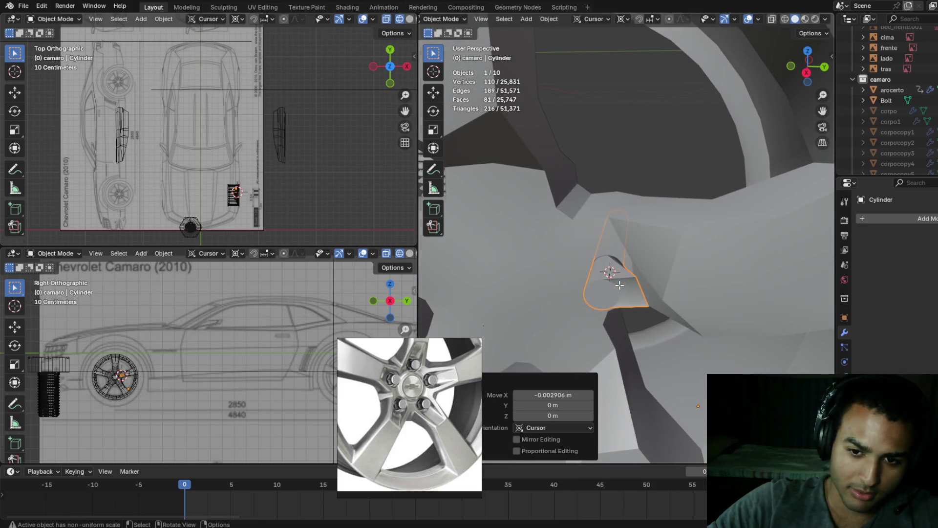
- Enter Edit Mode on the cylinder, select a vertex and switch to see-through wireframe
key(Tab)
click(609, 259)
key(shift+z)
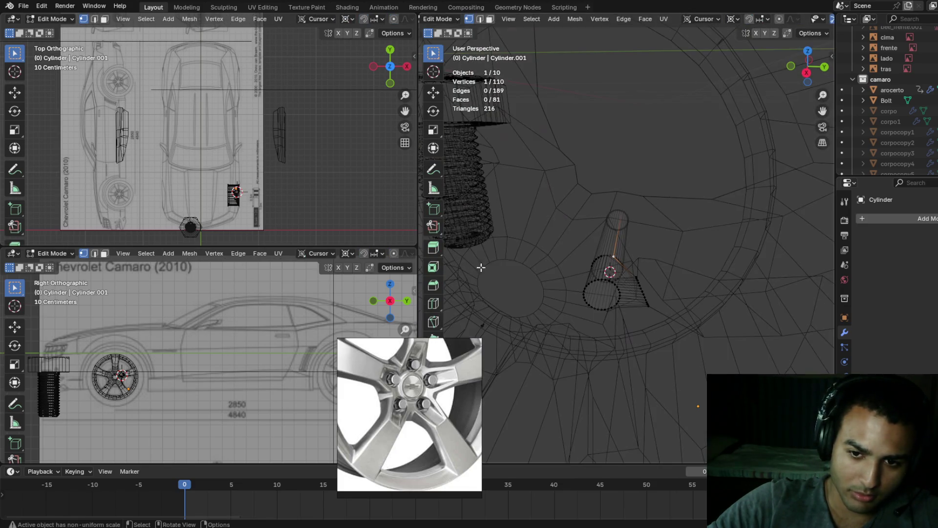
- Hide the wheel arocerto and select the cylinder piece on its own
drag(565, 245, 670, 340)
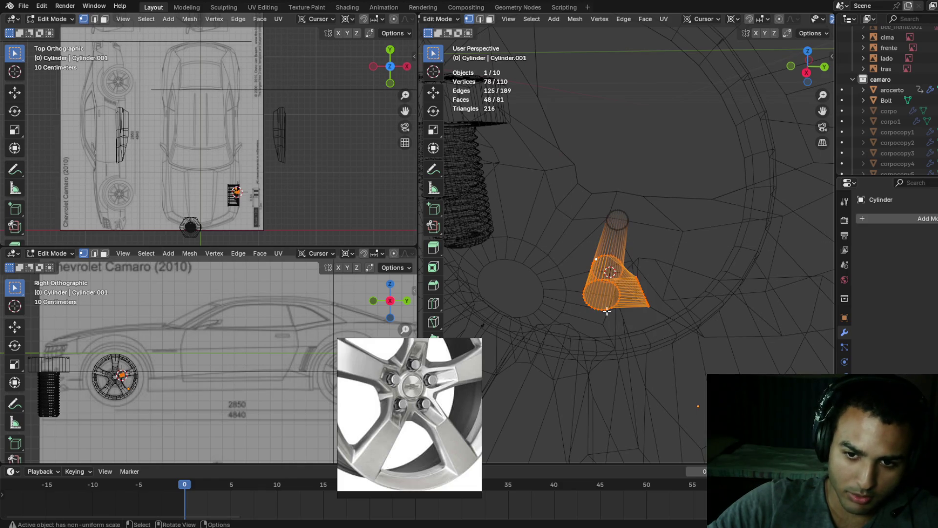
key(shift+z)
mouse_move(657, 317)
shift+middle_down()
mouse_move(674, 277)
mouse_move(635, 274)
mouse_move(634, 262)
mouse_move(597, 314)
shift+middle_up()
key(Tab)
scroll(596, 314, down, 3)
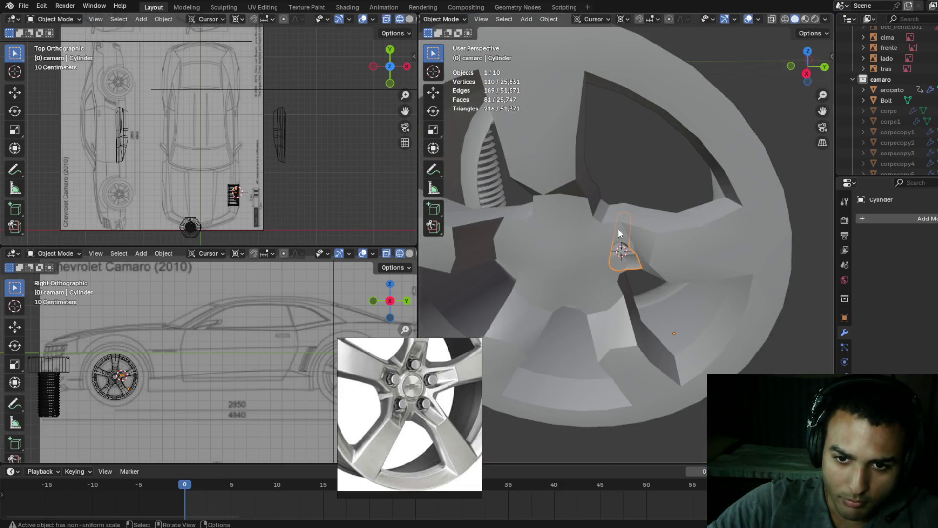
click(606, 221)
key(h)
click(632, 265)
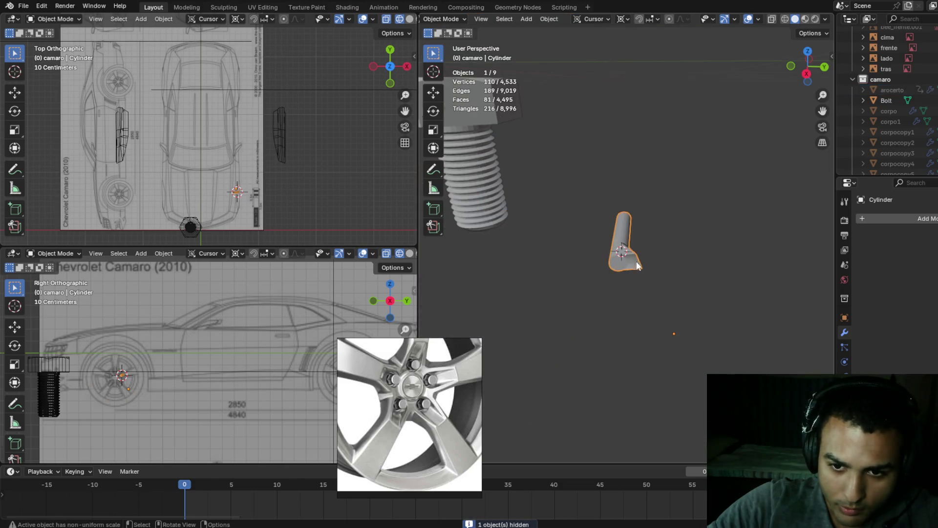
- In Edit Mode, select the cylinder's top rim and middle ring vertices in wireframe view
key(Tab)
scroll(633, 268, up, 3)
click(600, 266)
middle_drag(599, 267, 634, 266)
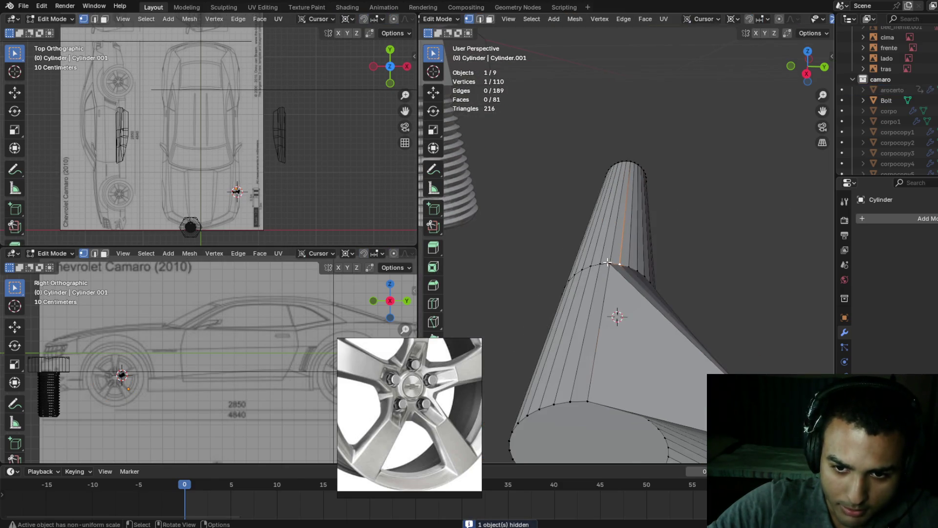
ctrl+click(610, 265)
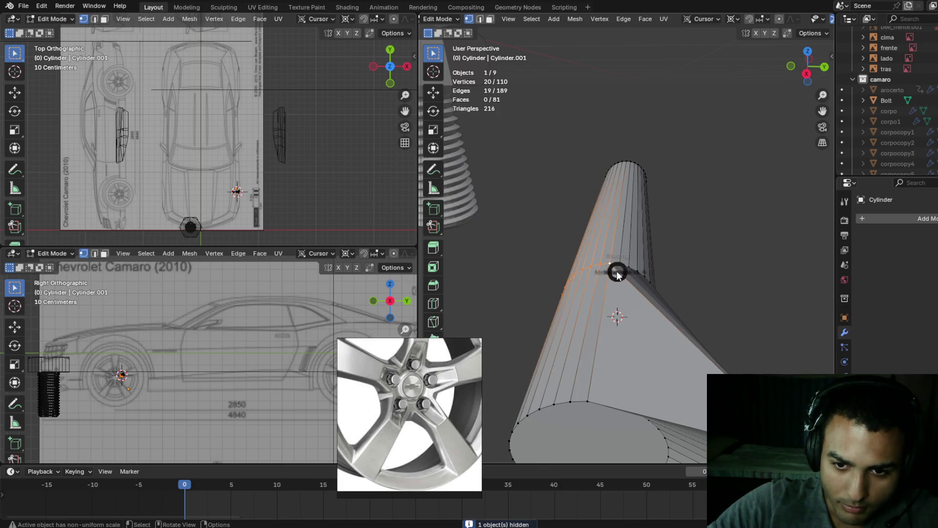
key(shift+z)
mouse_move(592, 250)
shift+mouse_down()
mouse_move(691, 325)
mouse_move(691, 338)
shift+mouse_up()
scroll(684, 324, down, 5)
scroll(685, 319, up, 4)
- Loop-cut a new edge ring around the cylinder barrel, then select the linked cylinder part
key(ctrl+r)
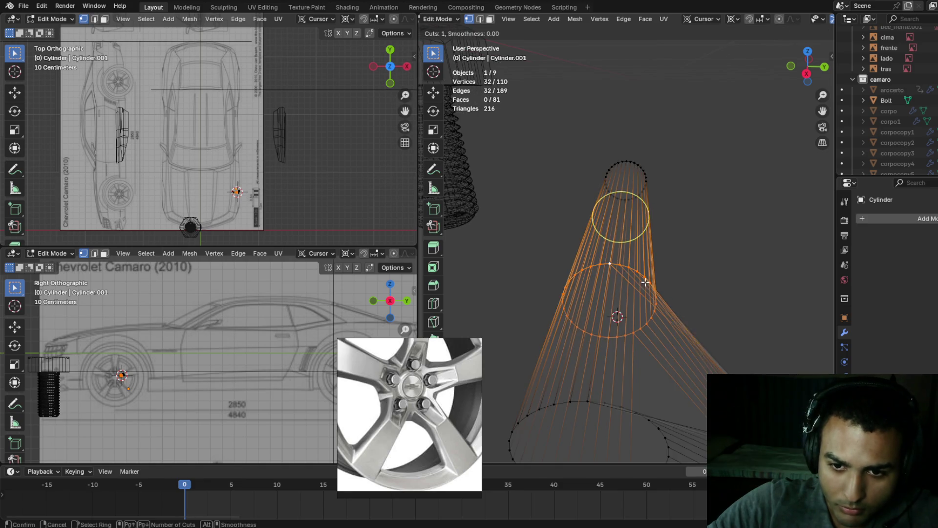
click(637, 263)
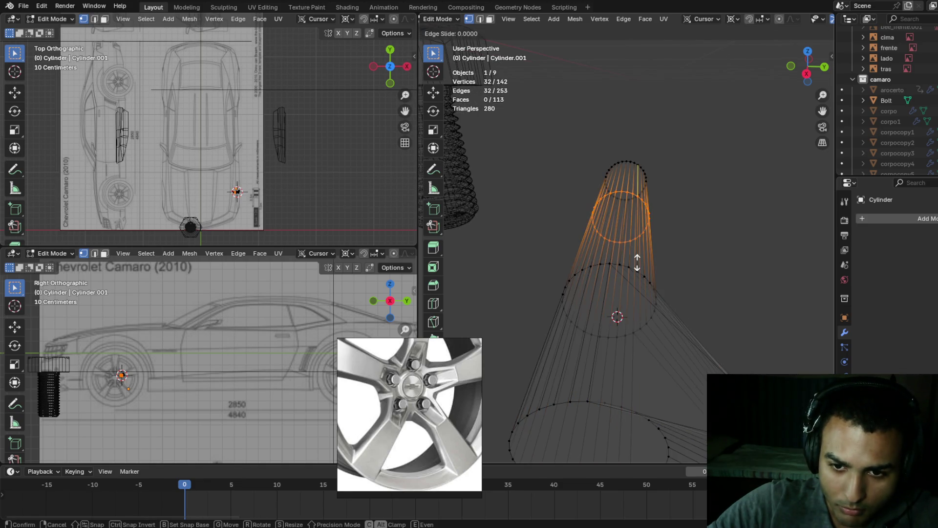
click(620, 315)
click(607, 273)
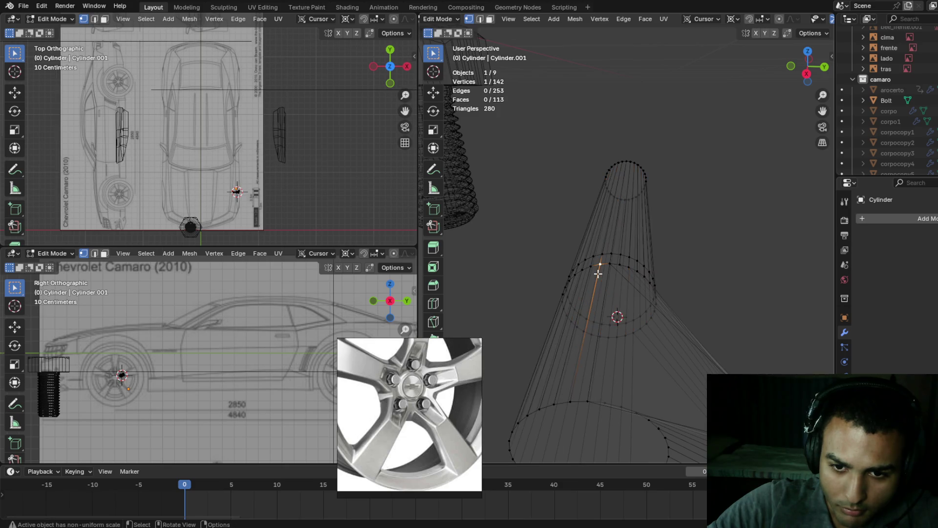
scroll(606, 276, down, 4)
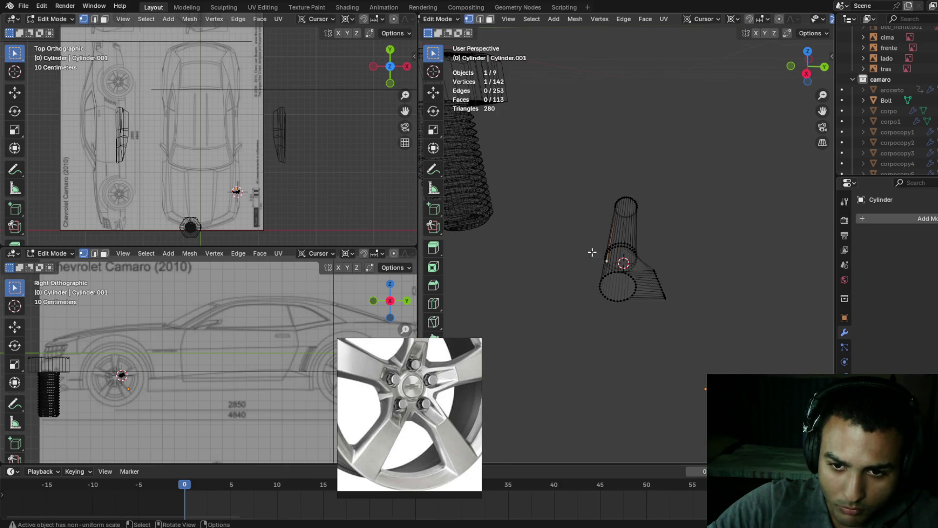
key(ctrl+l)
- Centre the view on the cylinder and reselect its lengthwise edge loop with the linked geometry
mouse_move(677, 321)
middle_down()
mouse_move(639, 306)
mouse_move(631, 282)
middle_up()
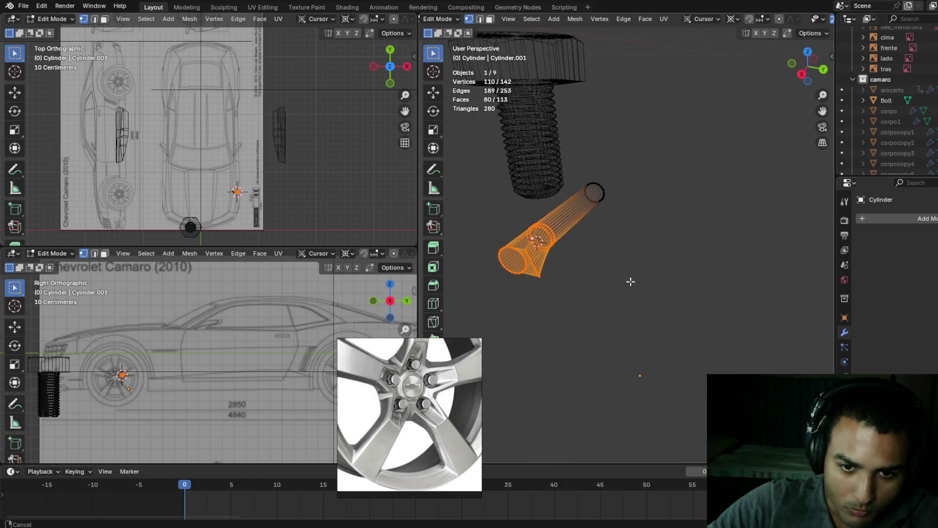
alt+middle_click(623, 281)
alt+middle_click(542, 262)
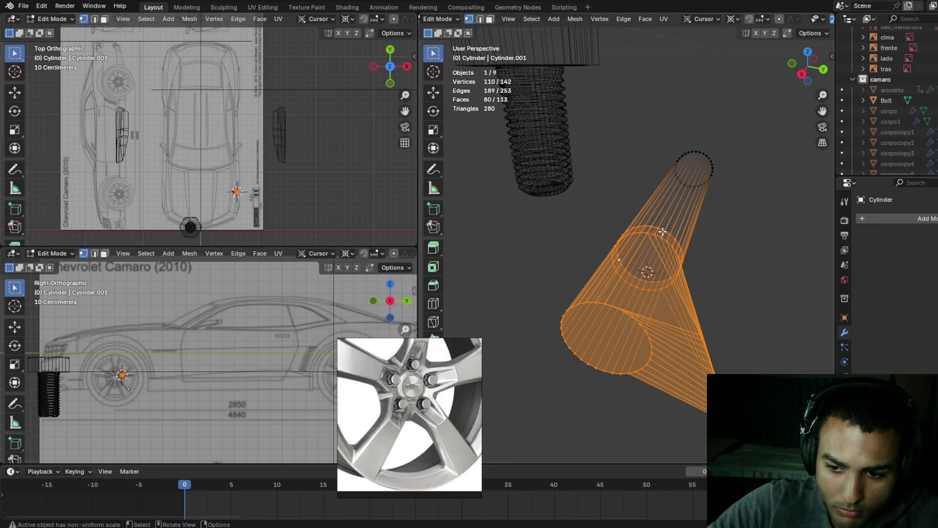
alt+click(667, 234)
key(ctrl+l)
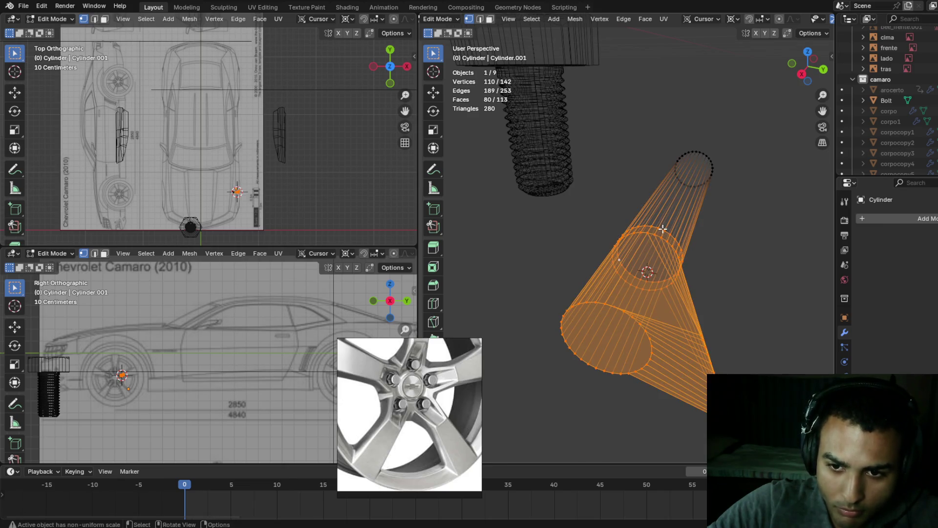
alt+click(677, 240)
key(ctrl+l)
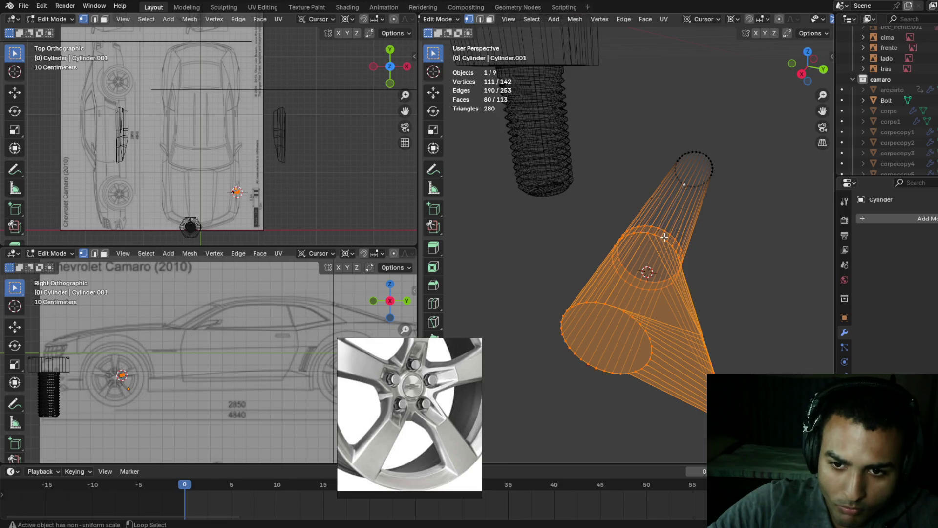
middle_drag(665, 229, 675, 235)
mouse_move(614, 243)
middle_down()
mouse_move(609, 234)
mouse_move(565, 235)
mouse_move(585, 224)
mouse_move(572, 220)
middle_up()
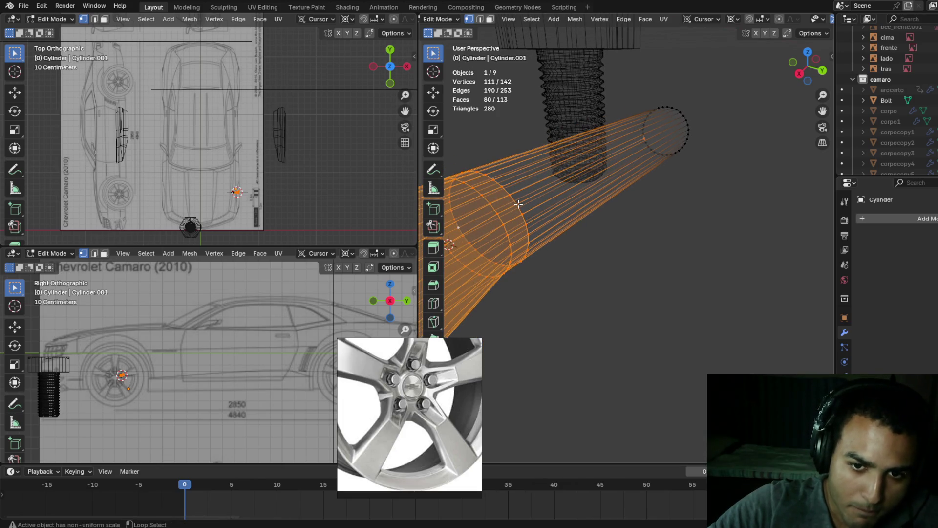
- Shrink the selection by one ring, check the right side view, and reveal the hidden wheel
key(ctrl+KP_Subtract)
scroll(567, 233, down, 3)
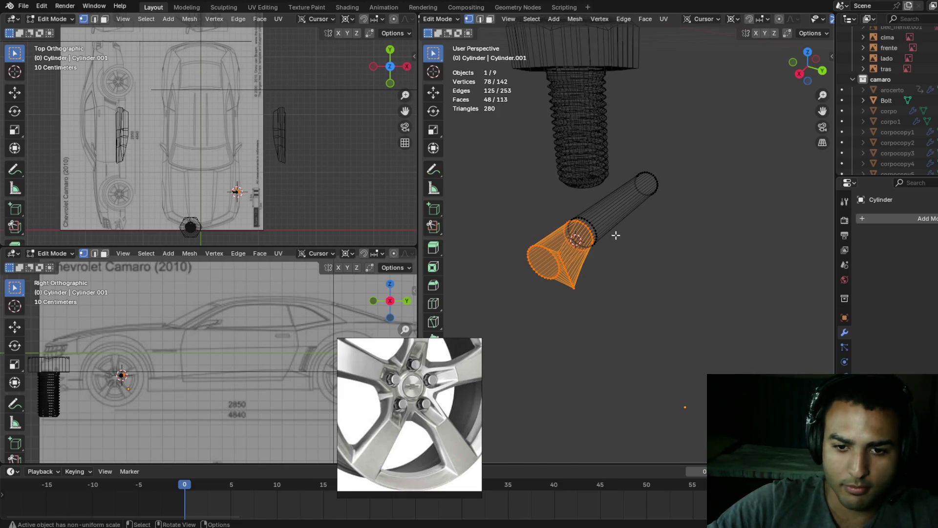
key(KP_3)
scroll(642, 230, down, 5)
mouse_move(591, 274)
middle_down()
mouse_move(622, 245)
mouse_move(611, 266)
mouse_move(646, 248)
middle_up()
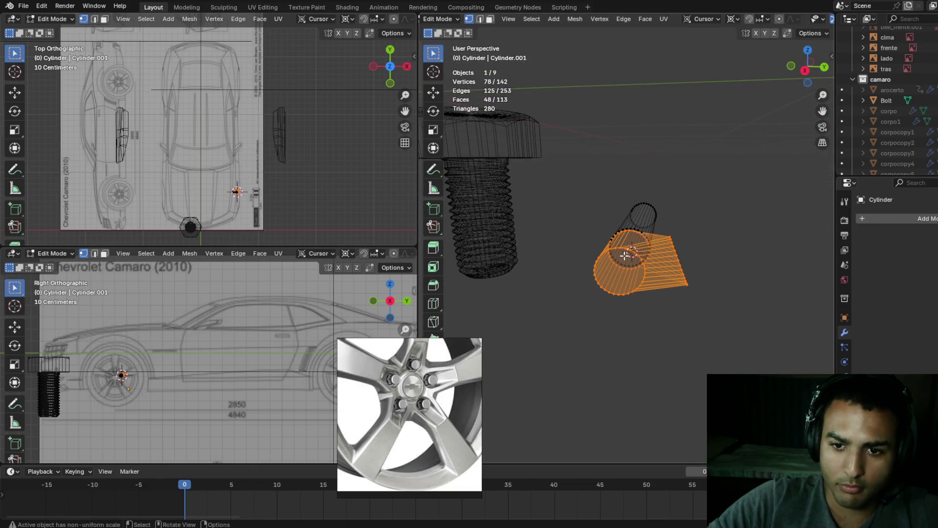
key(alt+h)
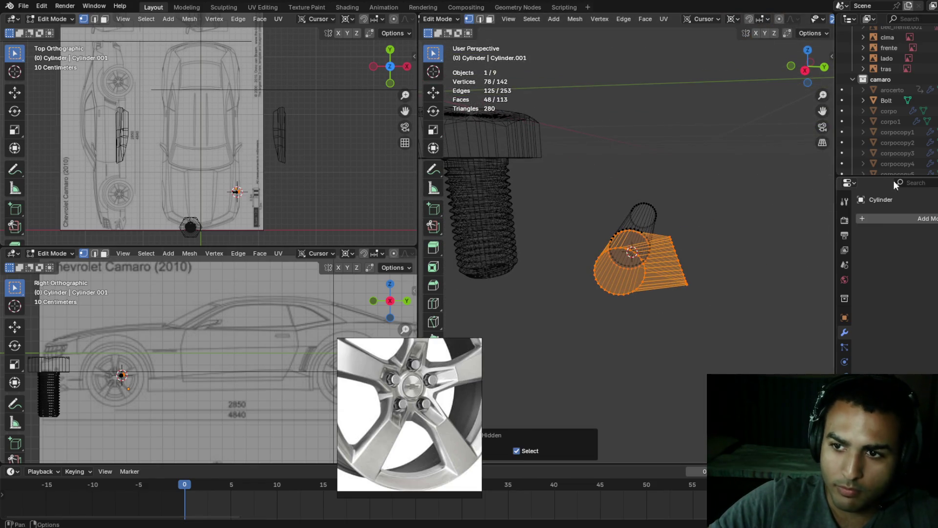
click(934, 90)
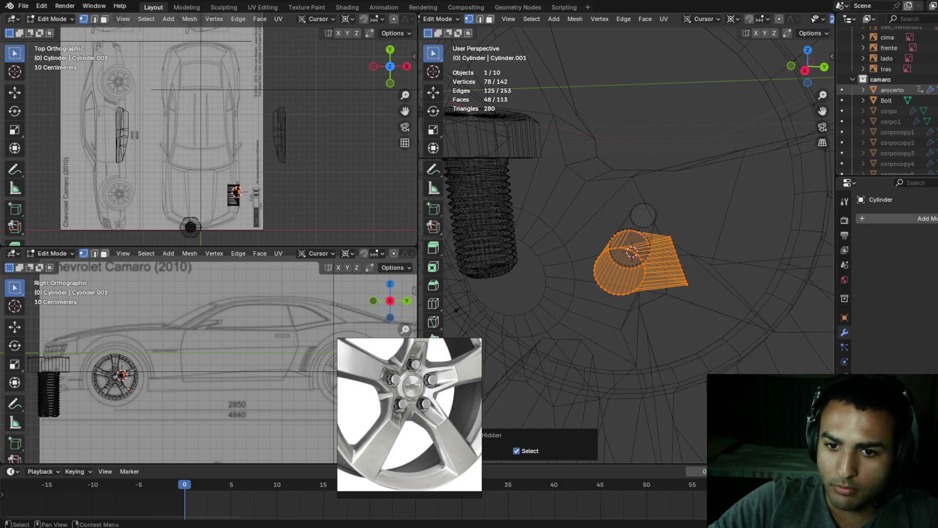
- Enlarge the cylinder piece to 1.296, checking it in wireframe and solid shading
key(shift+z)
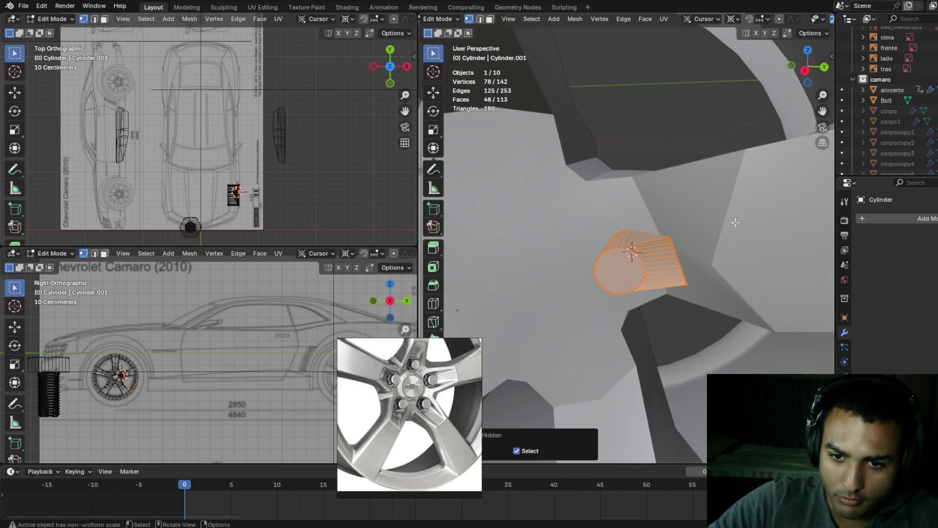
key(s)
click(648, 255)
key(shift+z)
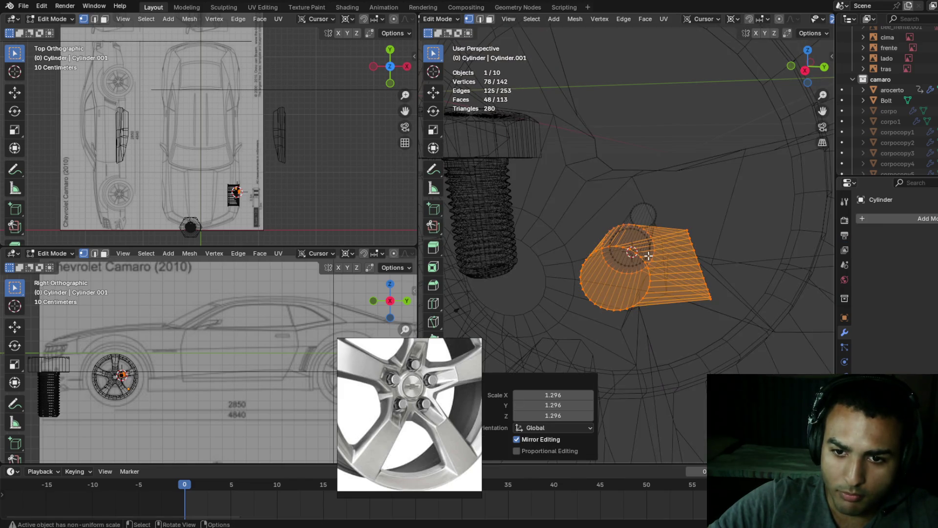
key(shift+z)
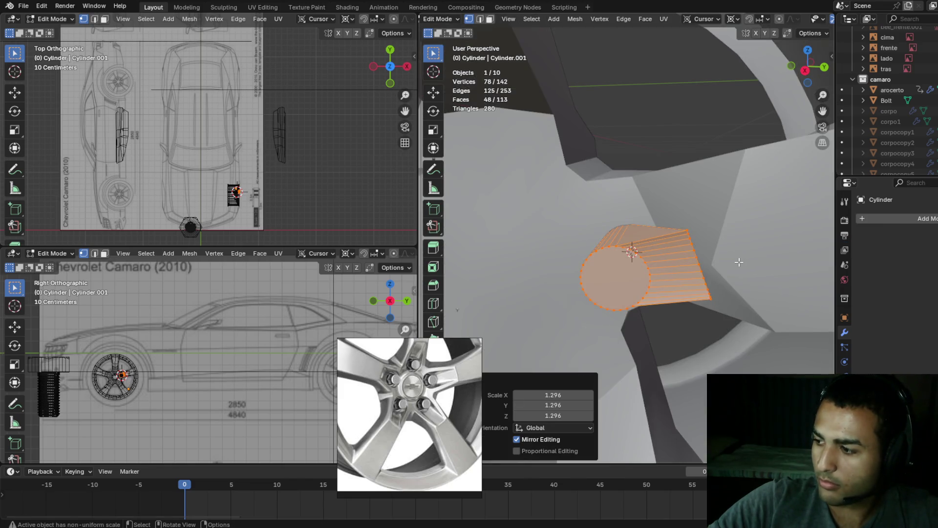
middle_drag(722, 249, 728, 244)
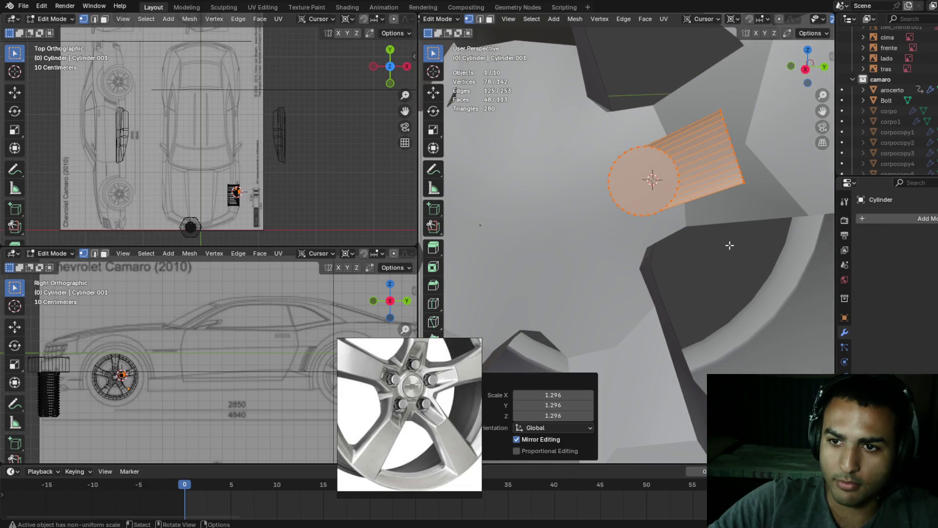
- Tilt the cylinder -5.19° about X, rescale it to 1.171, and reselect the wheel arocerto in Object Mode
key(r)
key(x)
click(674, 262)
key(s)
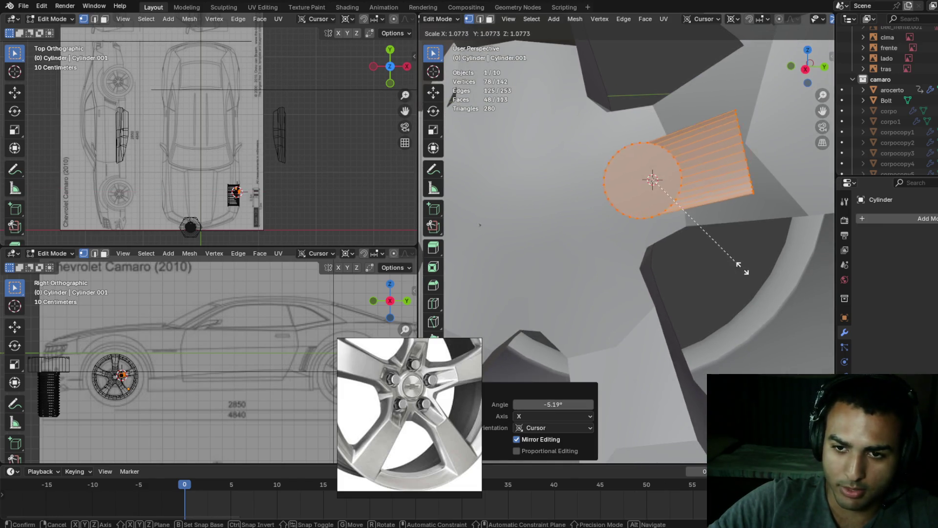
click(751, 274)
mouse_move(758, 254)
middle_down()
mouse_move(746, 231)
mouse_move(714, 228)
mouse_move(690, 202)
middle_up()
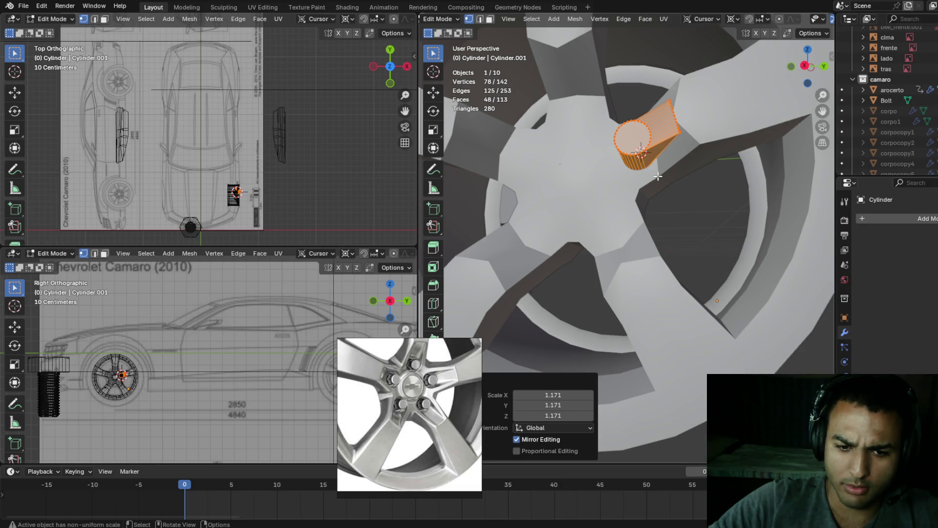
key(Tab)
click(694, 144)
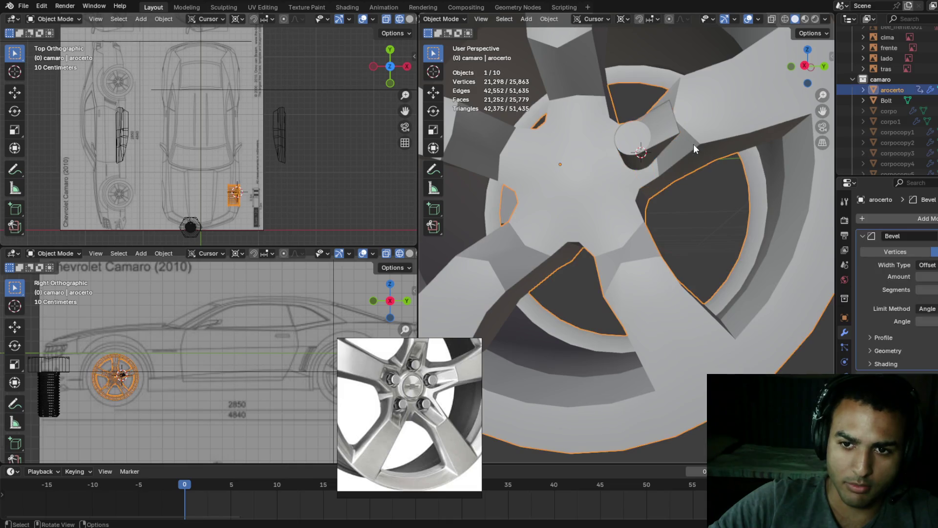
- Enter Edit Mode on the wheel and select the first spoke's side edge loops, dropping a wrong loop
middle_drag(657, 151, 681, 156)
key(Tab)
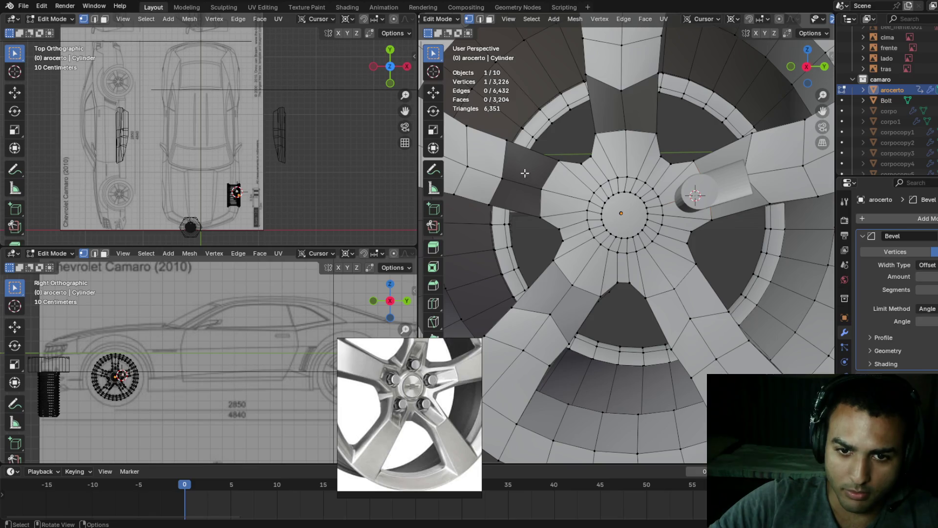
alt+click(533, 151)
alt+shift+click(543, 215)
middle_drag(562, 205, 597, 162)
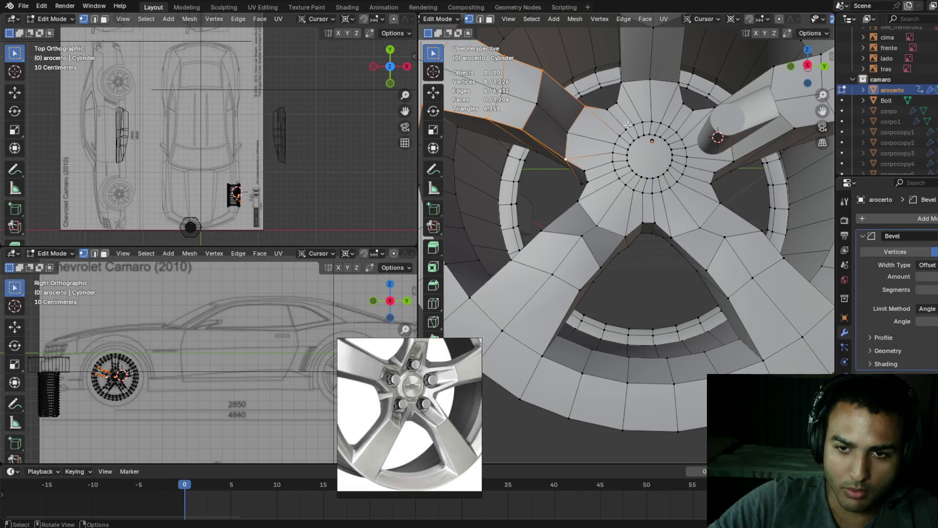
alt+shift+click(619, 66)
mouse_move(620, 66)
middle_down()
mouse_move(646, 102)
mouse_move(732, 125)
mouse_move(614, 153)
mouse_move(714, 179)
mouse_move(713, 162)
mouse_move(676, 174)
mouse_move(729, 270)
mouse_move(655, 275)
mouse_move(674, 274)
mouse_move(591, 260)
mouse_move(567, 227)
mouse_move(585, 193)
middle_up()
key(ctrl+z)
- Add the edge loops outlining the remaining spokes to the selection
alt+shift+click(679, 111)
alt+shift+click(606, 150)
alt+shift+click(719, 181)
alt+shift+click(712, 161)
alt+shift+click(729, 288)
alt+shift+click(674, 274)
alt+shift+click(547, 261)
alt+shift+click(547, 261)
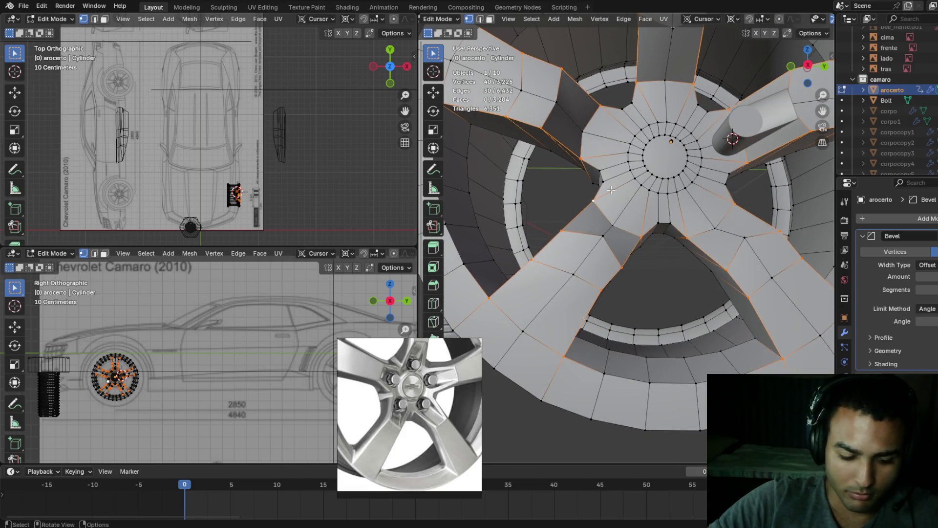
- Try a 0.0502 m bevel on the selected spoke edges, then pick a single spoke loop
key(ctrl+b)
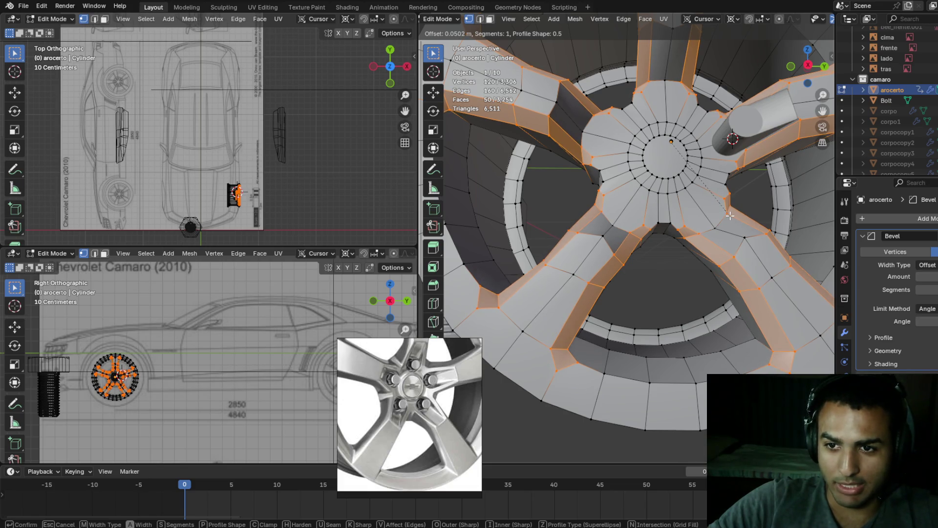
click(730, 216)
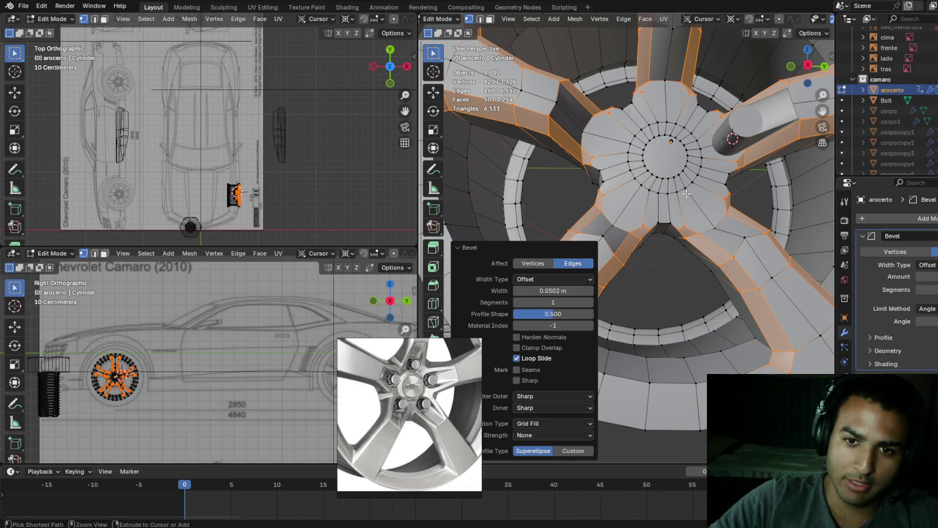
alt+click(609, 232)
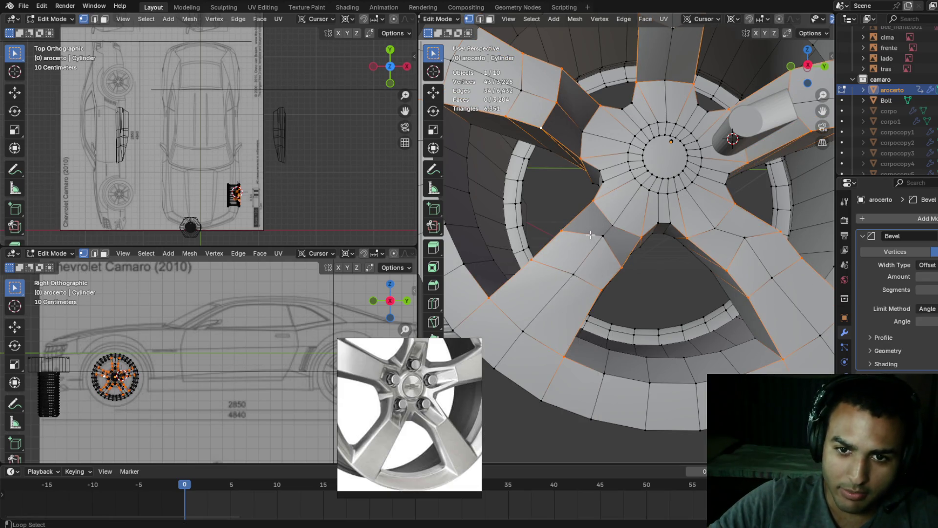
- Pick a spoke edge loop, check it in wireframe, and undo an accidental spoke face selection
alt+click(741, 249)
scroll(767, 270, down, 5)
key(shift+z)
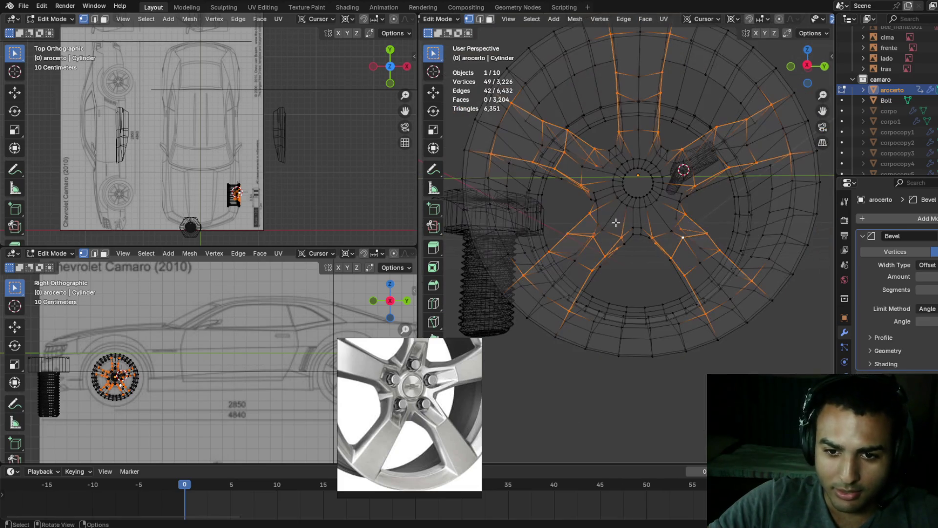
key(shift+z)
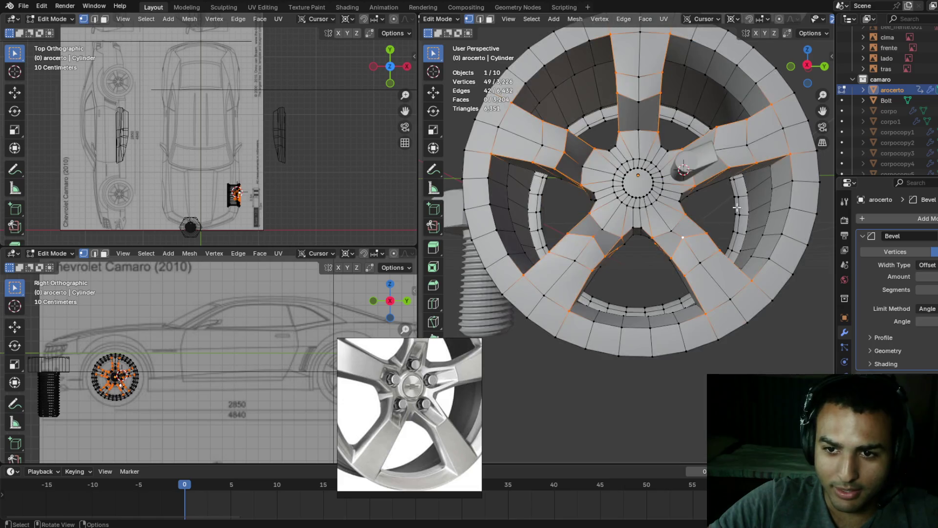
scroll(723, 178, up, 2)
key(shift+z)
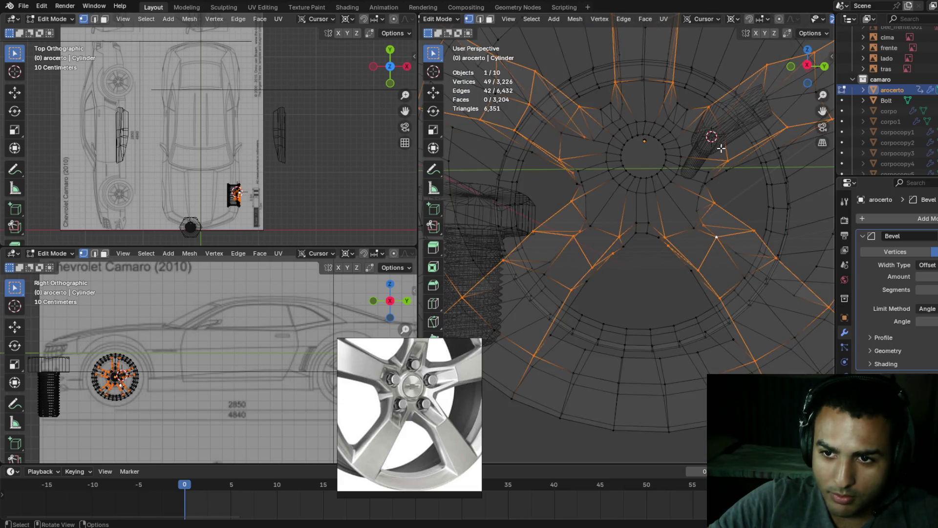
key(shift+z)
key(shift+z)
mouse_move(778, 117)
middle_down()
mouse_move(652, 151)
mouse_move(630, 132)
mouse_move(651, 124)
mouse_move(656, 134)
mouse_move(654, 159)
mouse_move(641, 157)
mouse_move(639, 179)
mouse_move(630, 178)
mouse_move(639, 176)
mouse_move(655, 206)
middle_up()
ctrl+click(698, 255)
mouse_move(681, 255)
middle_down()
mouse_move(693, 235)
mouse_move(682, 257)
mouse_move(639, 243)
middle_up()
key(ctrl+z)
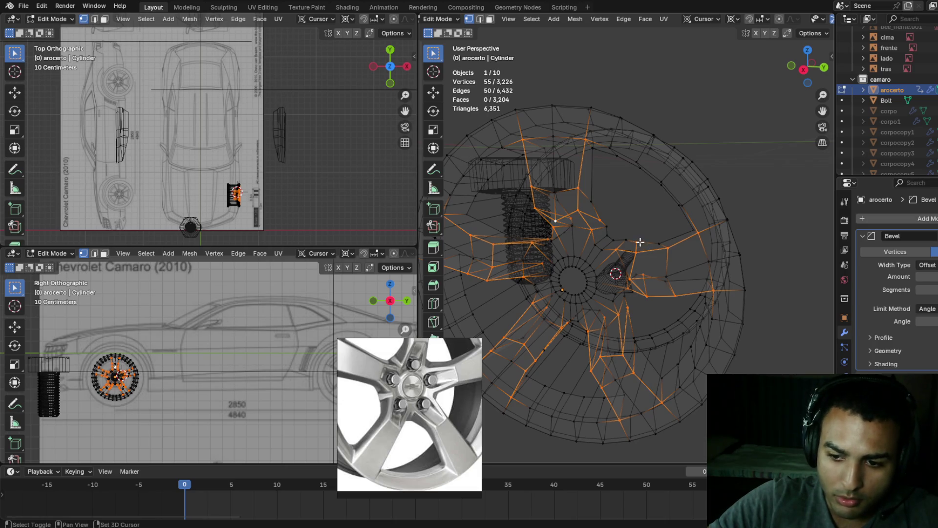
- Deselect the stray vertices, leaving only spoke outlines, and start a bevel previewing 0.0238 m
shift+click(649, 247)
mouse_move(648, 247)
middle_down()
mouse_move(661, 184)
mouse_move(658, 216)
middle_up()
mouse_move(593, 254)
middle_down()
mouse_move(651, 233)
mouse_move(621, 260)
mouse_move(622, 247)
mouse_move(655, 236)
mouse_move(593, 195)
mouse_move(677, 264)
middle_up()
shift+click(594, 197)
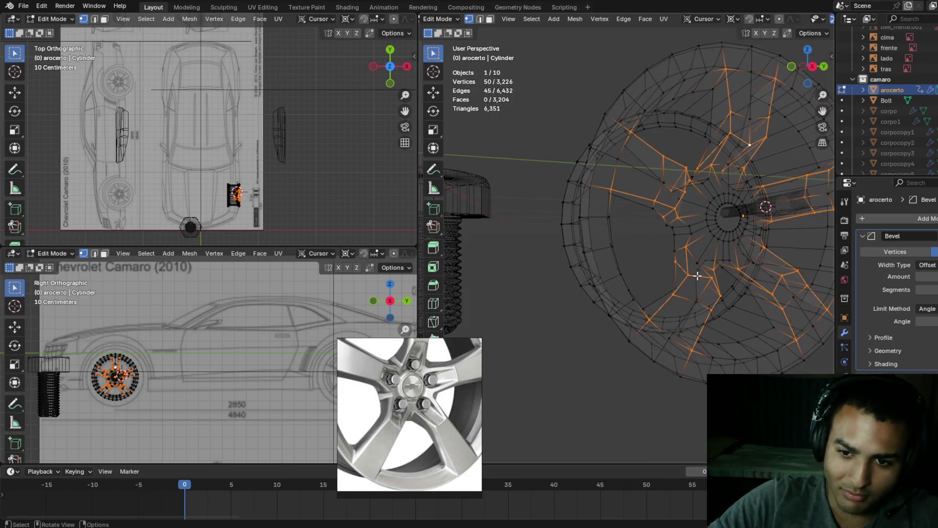
shift+click(674, 263)
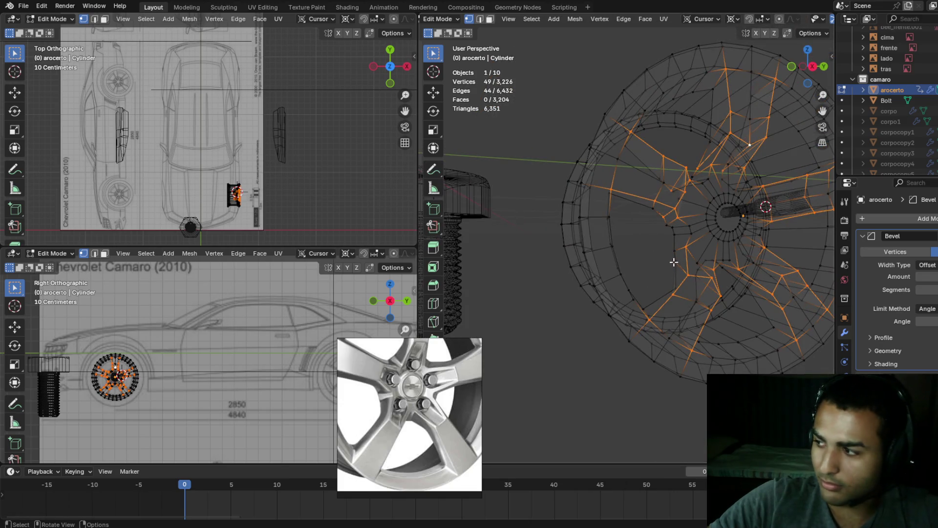
mouse_move(673, 180)
middle_down()
mouse_move(586, 281)
mouse_move(644, 256)
middle_up()
shift+click(666, 223)
mouse_move(666, 223)
middle_down()
mouse_move(641, 219)
mouse_move(624, 178)
mouse_move(646, 165)
mouse_move(629, 199)
middle_up()
shift+click(625, 211)
key(shift+z)
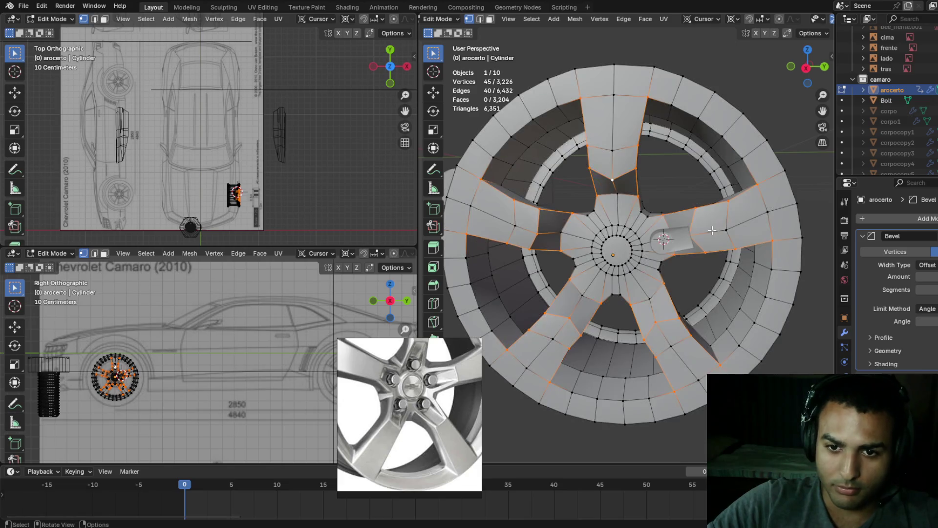
key(ctrl+b)
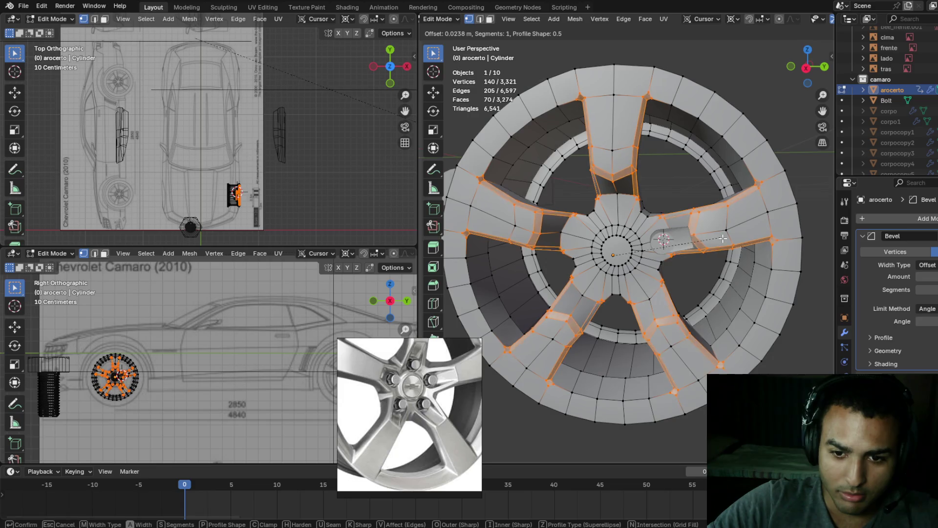
- Apply the spoke-edge bevel at 0.0375 m width, inspect it in wireframe, then undo it
click(723, 238)
middle_drag(724, 238, 726, 212)
key(shift+z)
mouse_move(640, 218)
middle_down()
mouse_move(690, 212)
mouse_move(736, 228)
middle_up()
key(shift+z)
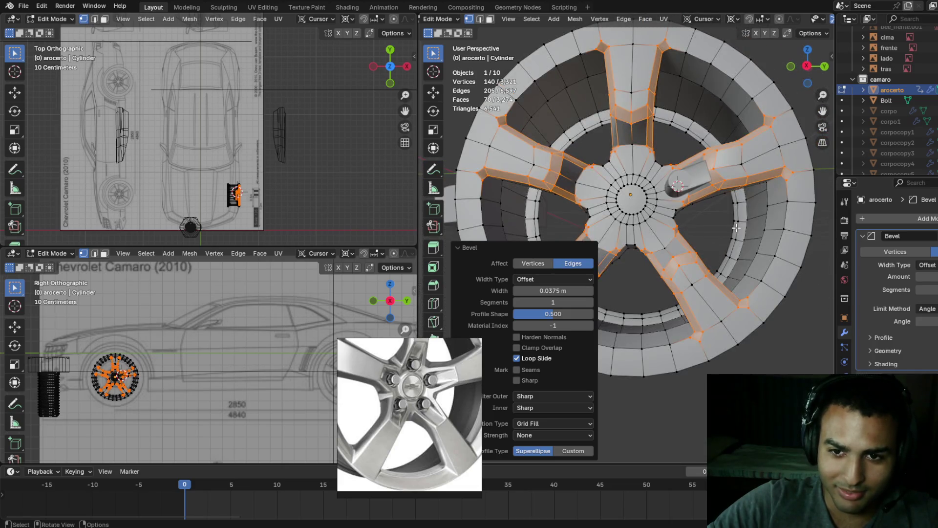
scroll(716, 234, up, 4)
scroll(704, 225, down, 2)
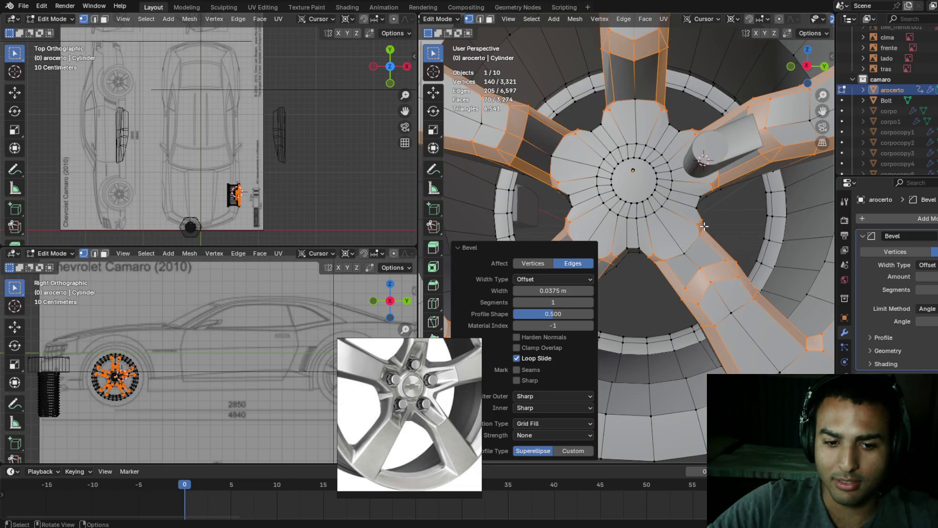
middle_drag(703, 226, 713, 234)
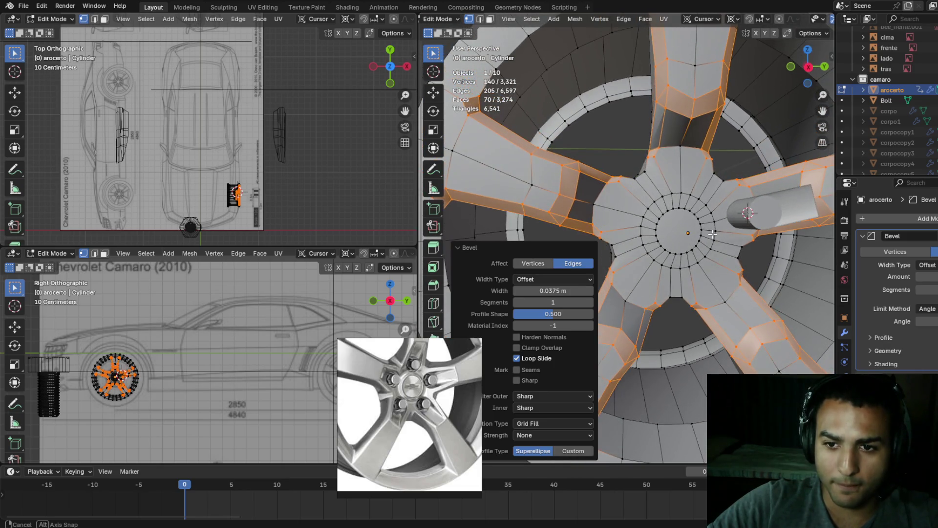
key(ctrl+z)
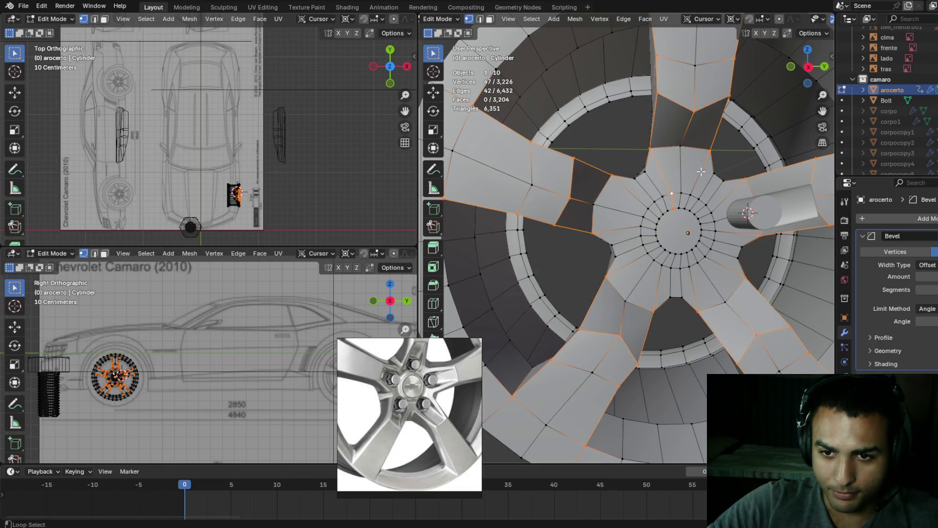
- Toggle X-ray while orbiting to check the spoke edge selection around the hub
key(alt+z)
middle_drag(659, 225, 678, 221)
key(alt+z)
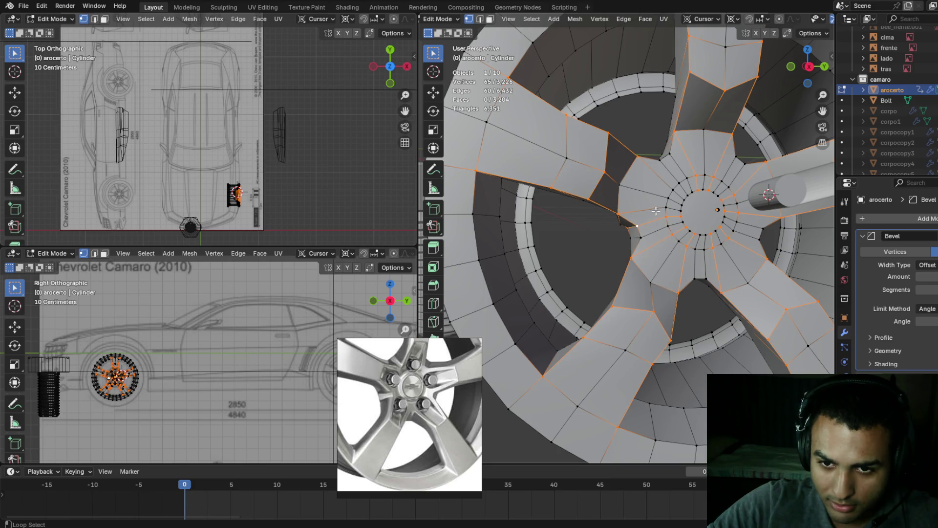
key(alt+z)
scroll(570, 225, down, 5)
mouse_move(570, 225)
middle_down()
mouse_move(650, 222)
mouse_move(619, 243)
mouse_move(691, 247)
middle_up()
key(alt+z)
scroll(700, 246, up, 5)
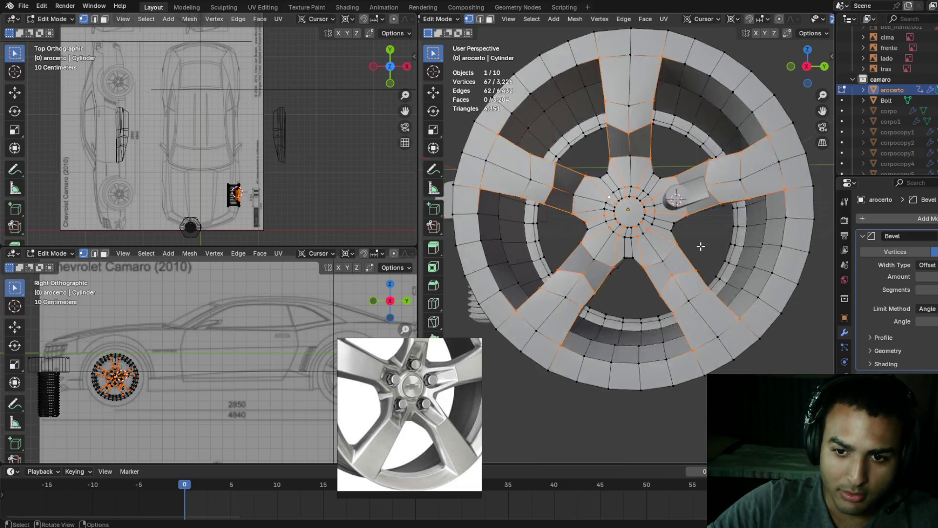
- Bevel the spoke edges to 0.0368 m width and check the result in wireframe
key(ctrl+b)
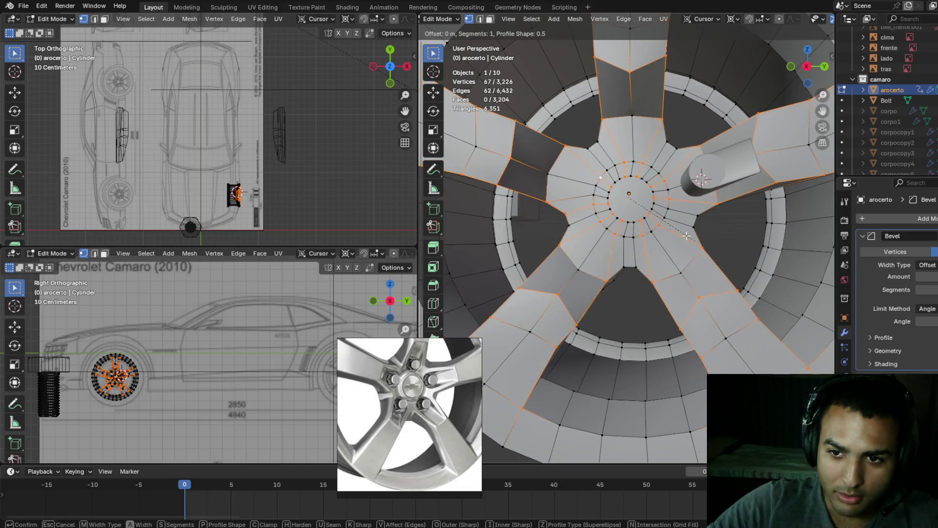
click(713, 251)
mouse_move(712, 250)
middle_down()
mouse_move(730, 250)
mouse_move(628, 237)
middle_up()
key(shift+z)
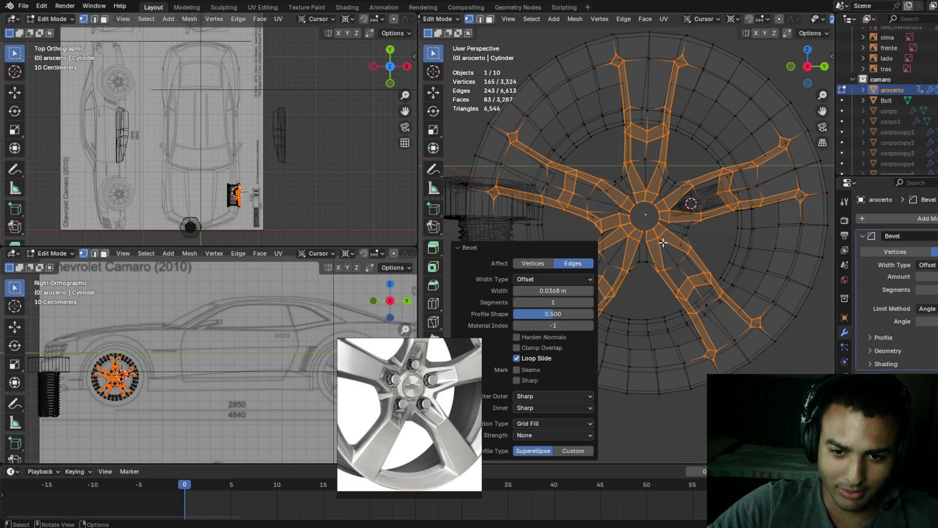
key(shift+z)
mouse_move(734, 239)
middle_down()
mouse_move(749, 164)
mouse_move(731, 203)
middle_up()
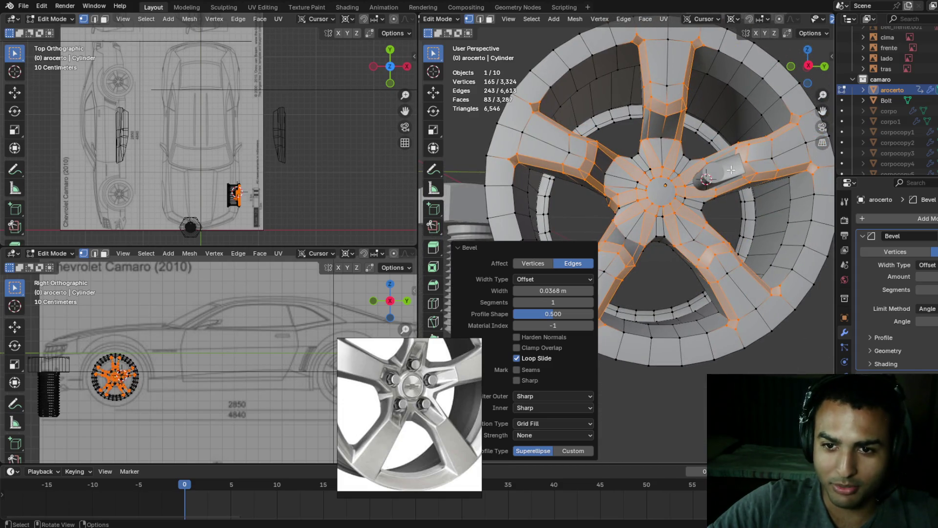
middle_drag(731, 170, 709, 196)
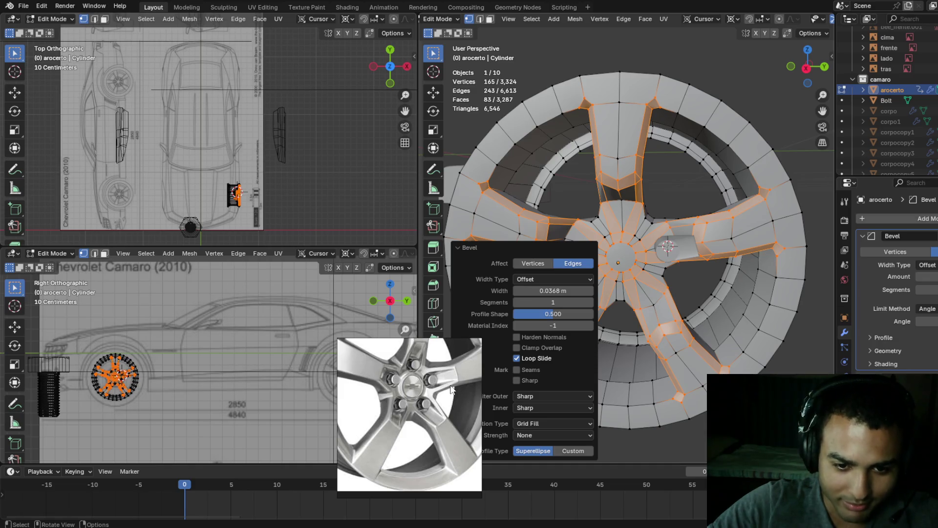
- Orbit and zoom around the wheel to inspect the 0.0368 m spoke bevel from several angles
mouse_move(481, 397)
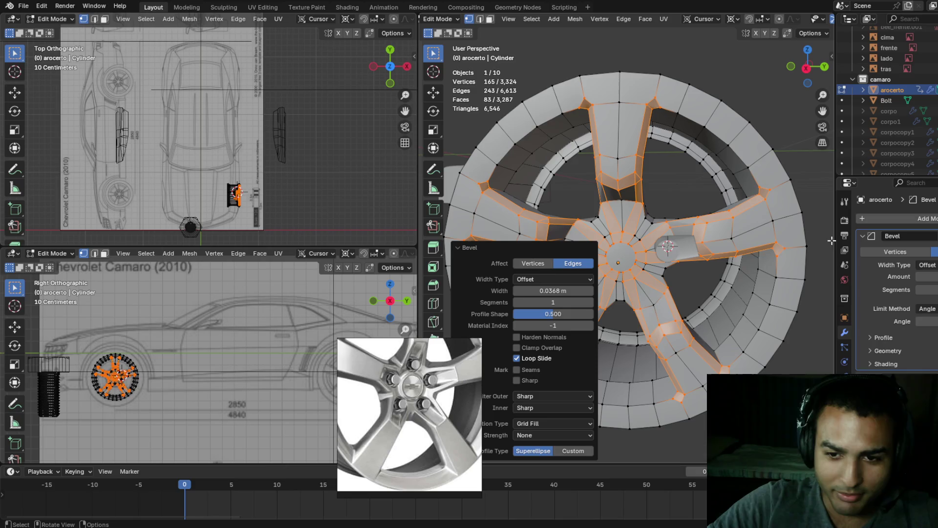
scroll(705, 273, up, 3)
middle_drag(708, 264, 714, 249)
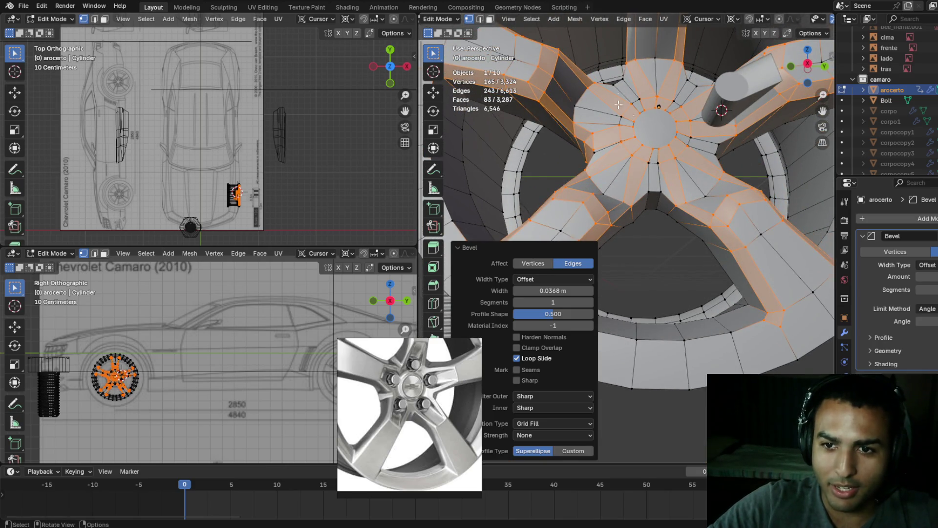
middle_drag(712, 94, 711, 96)
scroll(713, 94, down, 3)
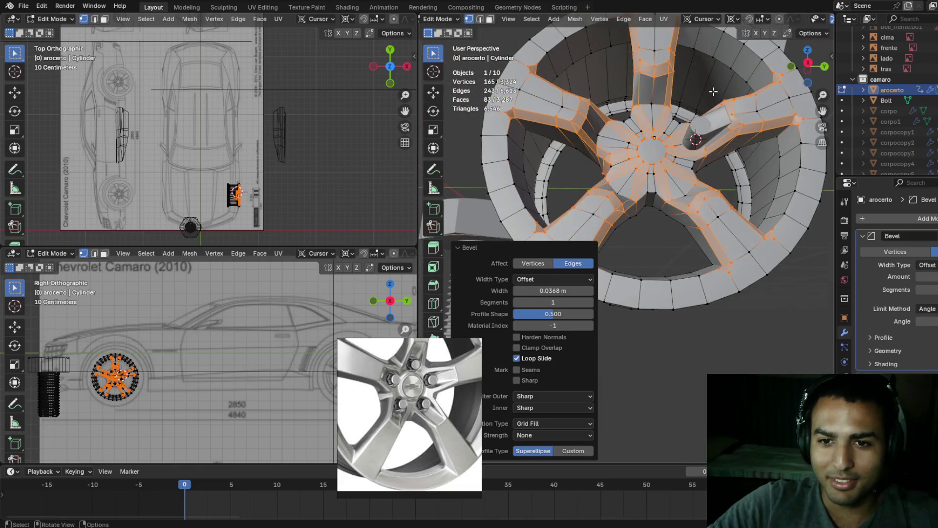
key(alt+z)
key(alt+z)
mouse_move(761, 141)
middle_down()
mouse_move(725, 137)
mouse_move(756, 136)
mouse_move(756, 152)
middle_up()
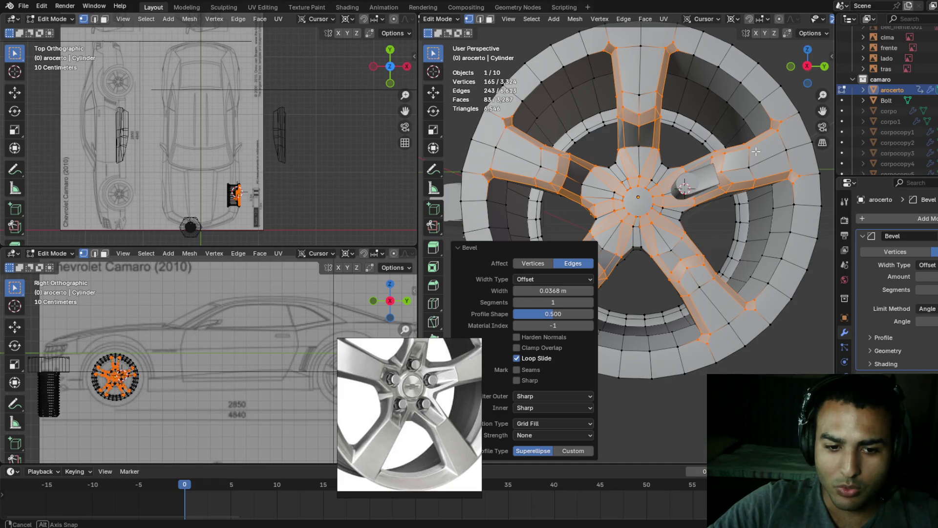
mouse_move(756, 151)
middle_down()
mouse_move(766, 159)
mouse_move(741, 139)
mouse_move(766, 146)
mouse_move(750, 157)
middle_up()
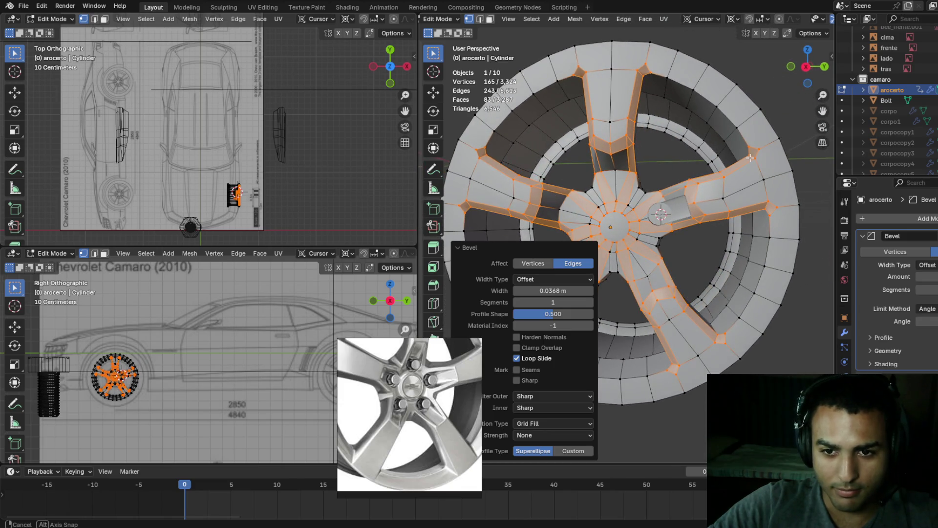
middle_drag(751, 158, 758, 153)
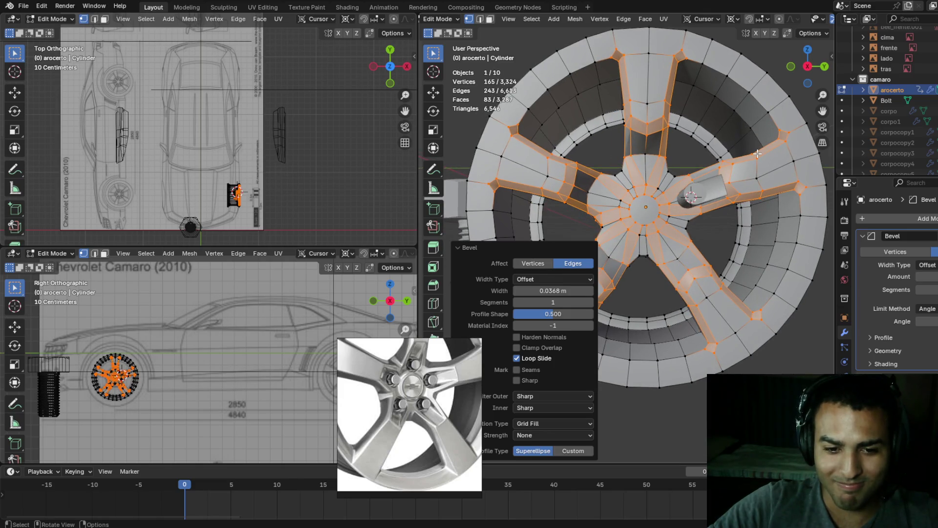
scroll(740, 145, up, 2)
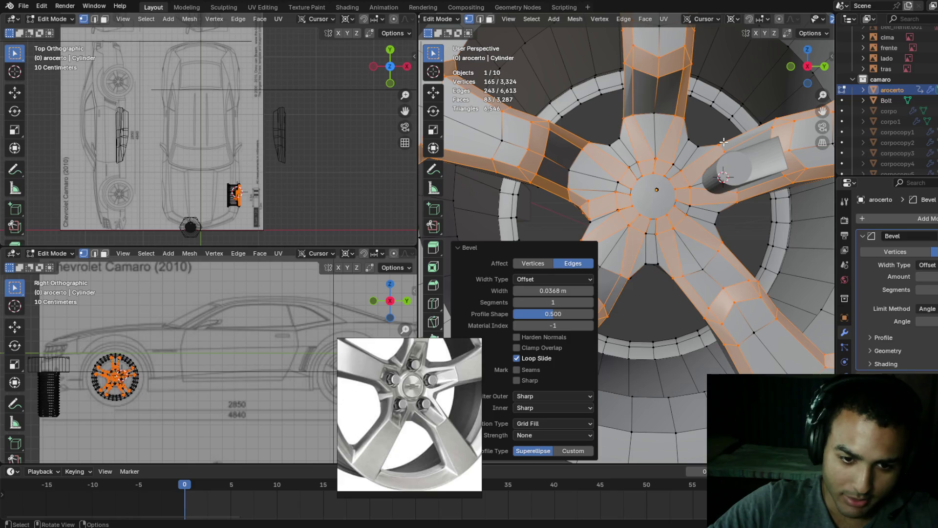
- Select a spoke outline edge loop and add outline vertices on both sides of the hub
alt+click(696, 143)
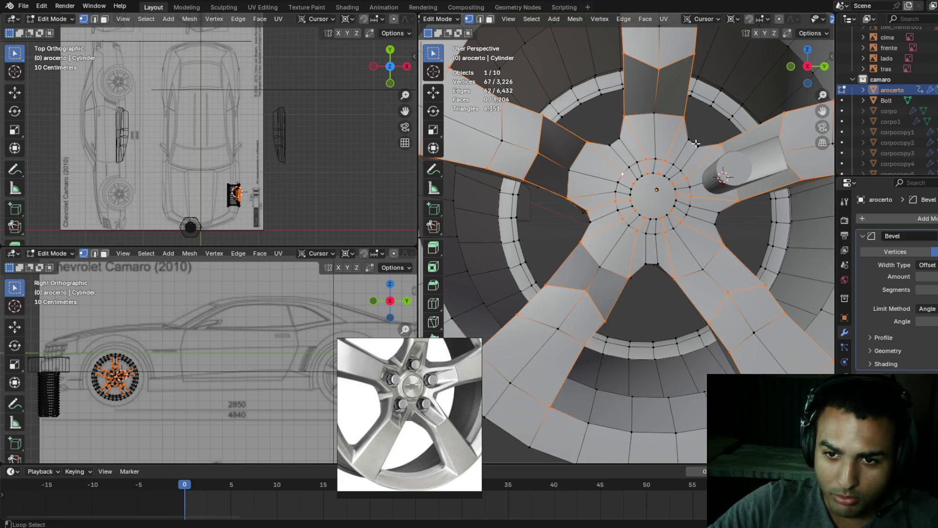
key(shift+z)
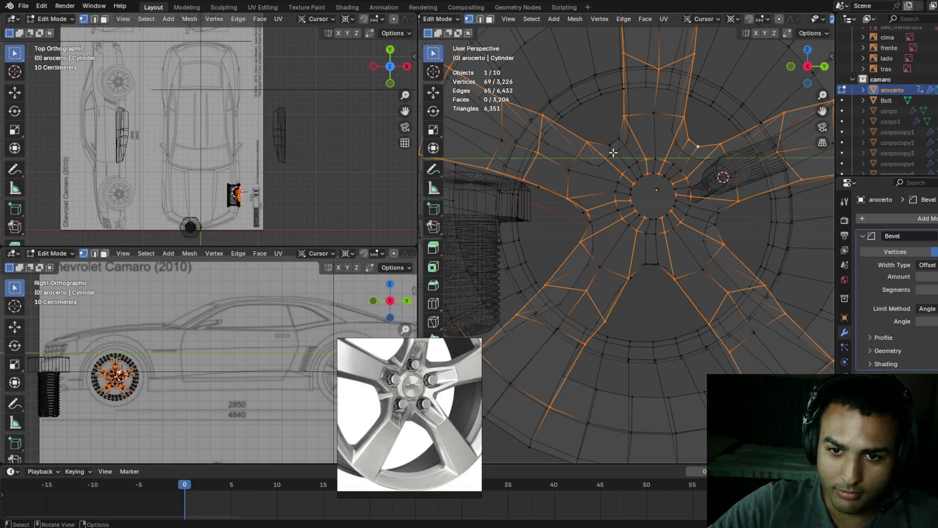
shift+click(610, 145)
mouse_move(591, 202)
middle_down()
mouse_move(538, 246)
mouse_move(591, 226)
mouse_move(611, 254)
middle_up()
shift+click(620, 256)
mouse_move(685, 210)
middle_down()
mouse_move(700, 205)
mouse_move(663, 206)
middle_up()
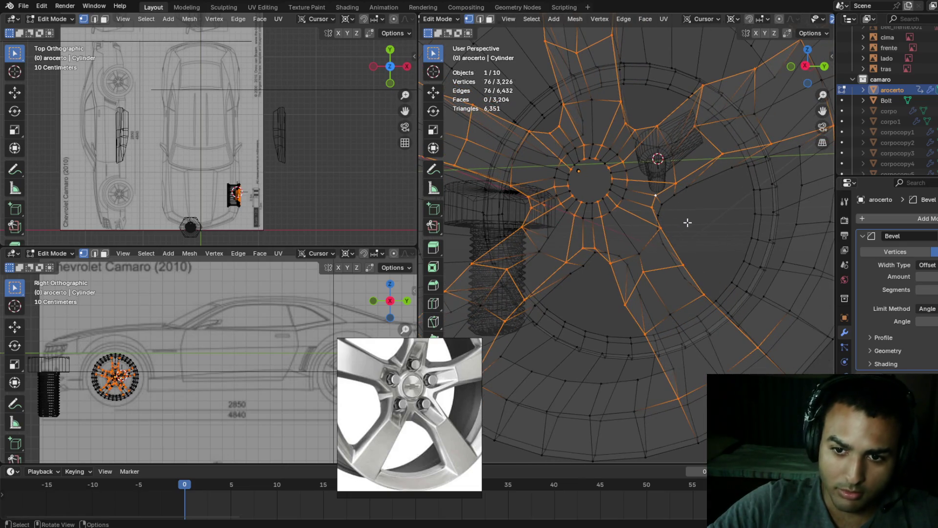
scroll(687, 218, up, 2)
key(alt+z)
- Switch between wireframe and solid shading while orbiting to check the spoke and hub selection
key(z)
click(635, 248)
mouse_move(636, 248)
middle_down()
mouse_move(622, 237)
mouse_move(625, 250)
mouse_move(608, 247)
mouse_move(608, 255)
mouse_move(610, 238)
mouse_move(605, 256)
mouse_move(562, 263)
mouse_move(577, 275)
middle_up()
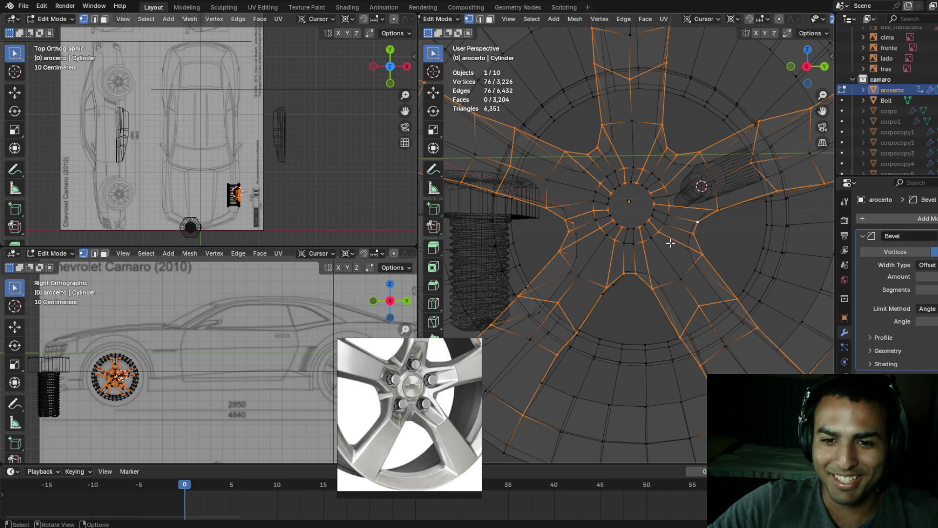
mouse_move(665, 233)
middle_down()
mouse_move(666, 192)
mouse_move(660, 211)
mouse_move(663, 205)
middle_up()
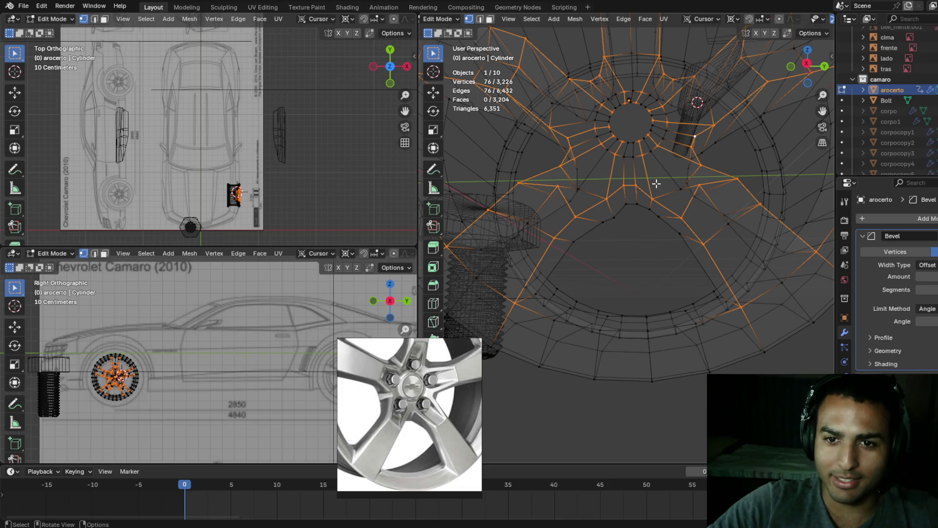
mouse_move(645, 179)
middle_down()
mouse_move(655, 159)
mouse_move(655, 168)
mouse_move(728, 183)
middle_up()
key(shift+z)
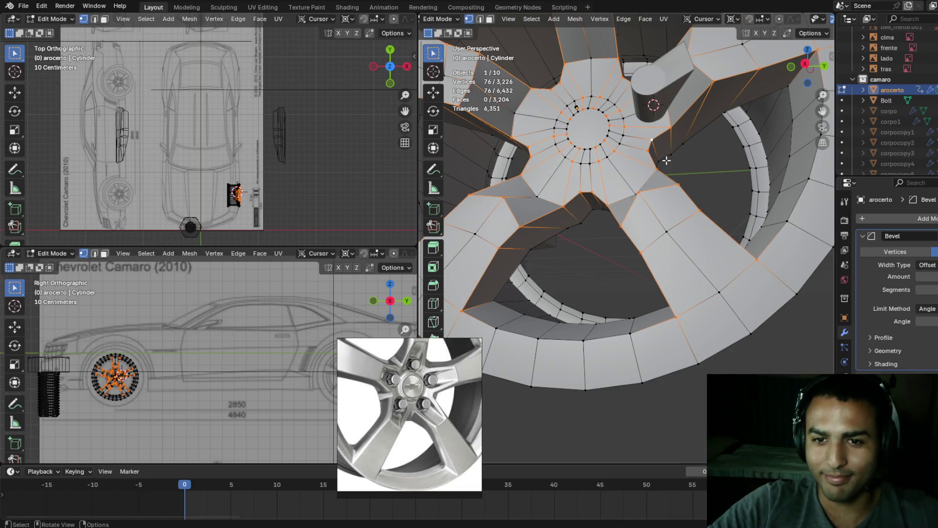
mouse_move(663, 166)
middle_down()
mouse_move(681, 145)
mouse_move(662, 173)
mouse_move(673, 183)
middle_up()
key(z)
click(543, 188)
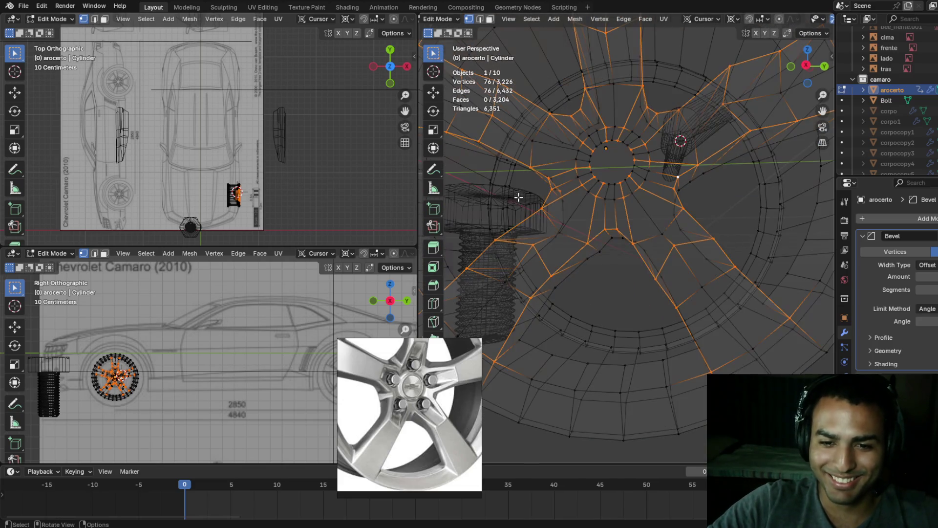
mouse_move(543, 189)
middle_down()
mouse_move(549, 203)
mouse_move(675, 249)
mouse_move(697, 241)
mouse_move(681, 247)
middle_up()
key(shift+z)
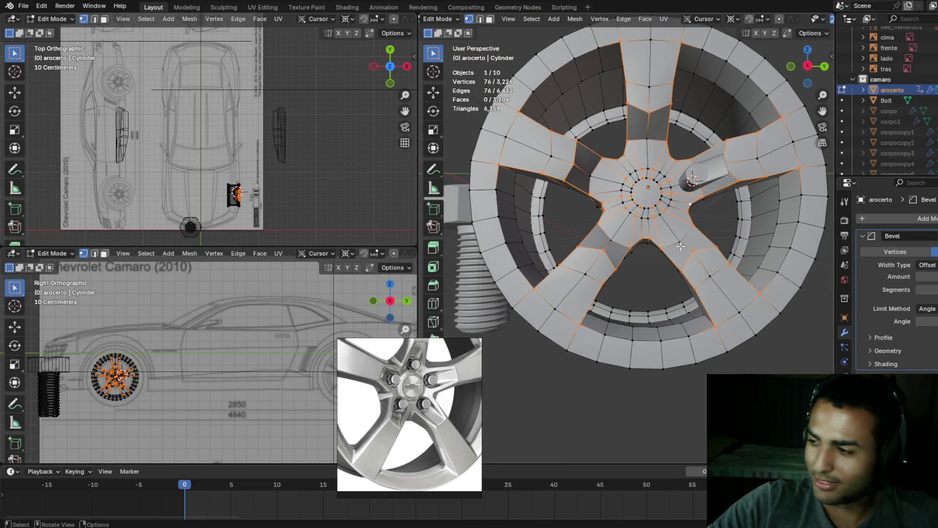
- Recheck hidden edges in wireframe and start beveling the selection, previewing a 0.0375 m offset
key(z)
click(650, 241)
mouse_move(650, 241)
middle_down()
mouse_move(680, 210)
mouse_move(691, 151)
mouse_move(681, 204)
middle_up()
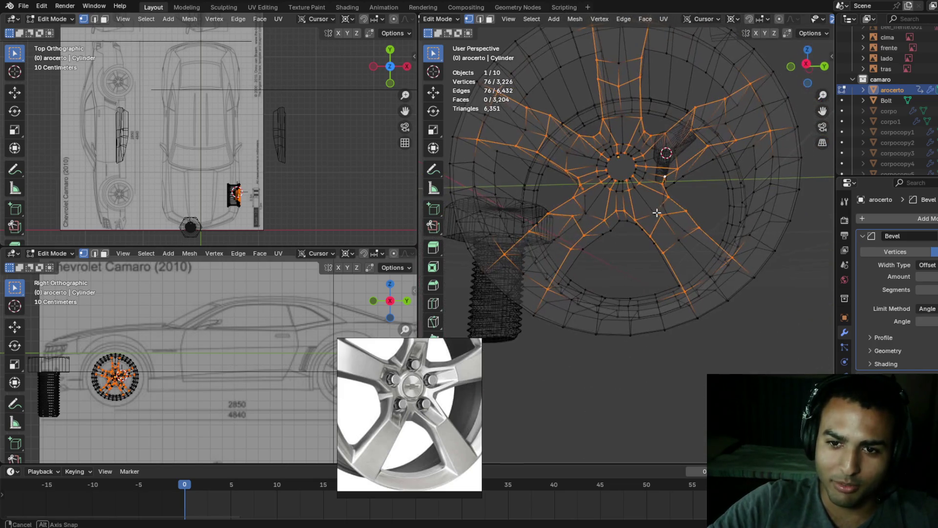
key(z)
click(775, 209)
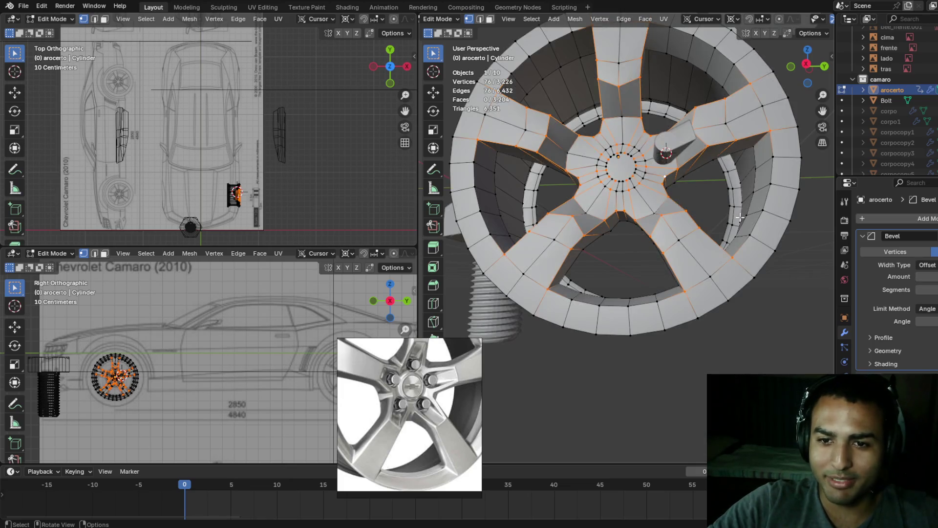
mouse_move(702, 190)
middle_down()
mouse_move(709, 176)
mouse_move(718, 198)
mouse_move(706, 219)
mouse_move(696, 190)
mouse_move(628, 195)
mouse_move(743, 196)
mouse_move(722, 215)
mouse_move(719, 199)
mouse_move(646, 208)
mouse_move(719, 209)
mouse_move(667, 211)
middle_up()
key(shift+z)
key(shift+z)
key(shift+z)
key(shift+z)
key(ctrl+b)
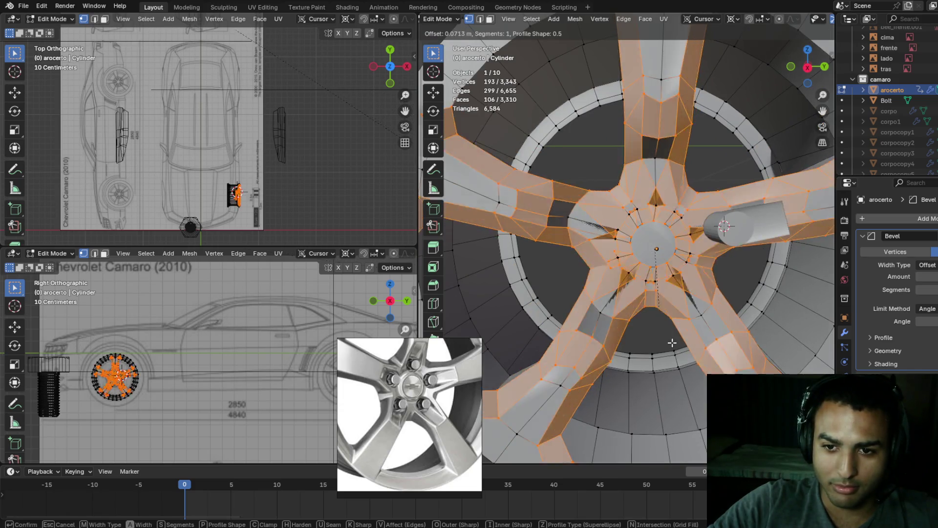
- Apply and undo two trial bevels, then restore the spoke edge-loop selection
click(649, 299)
mouse_move(648, 299)
middle_down()
mouse_move(677, 256)
mouse_move(659, 273)
middle_up()
middle_drag(719, 221, 691, 224)
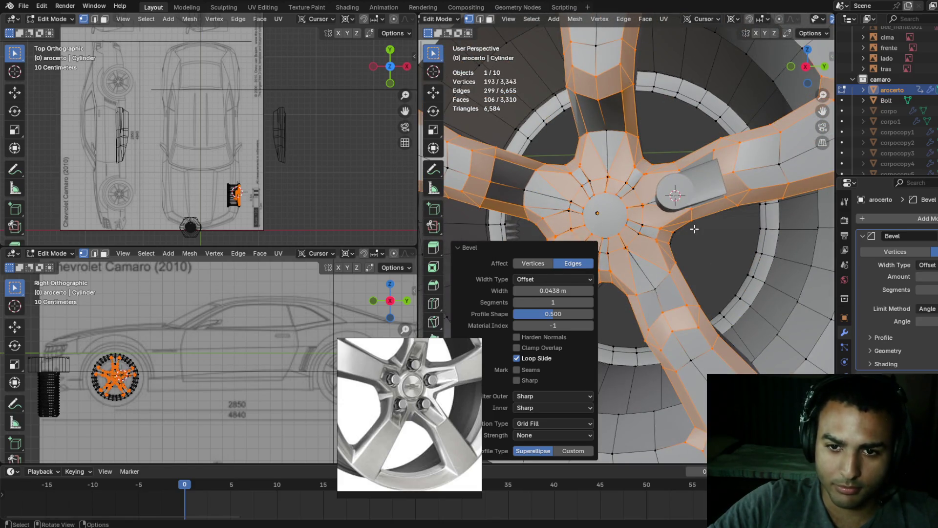
key(ctrl+z)
key(ctrl+b)
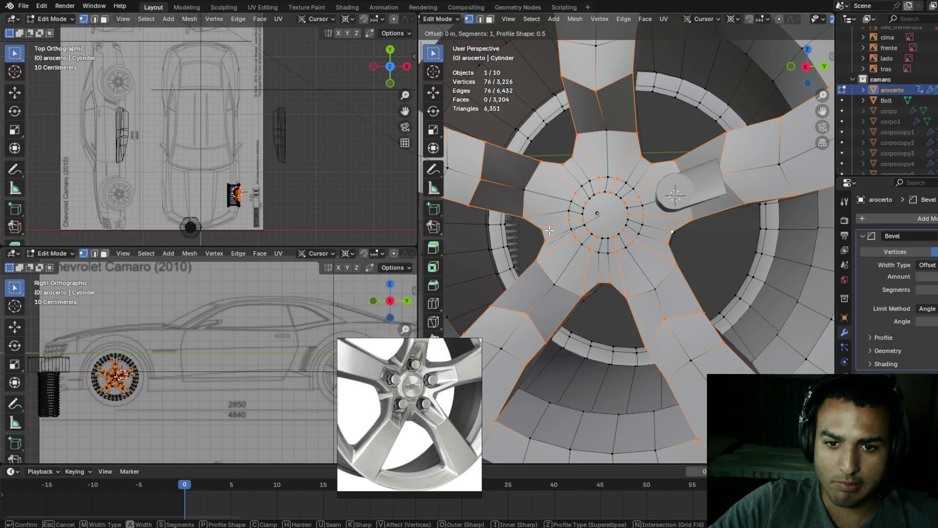
click(522, 358)
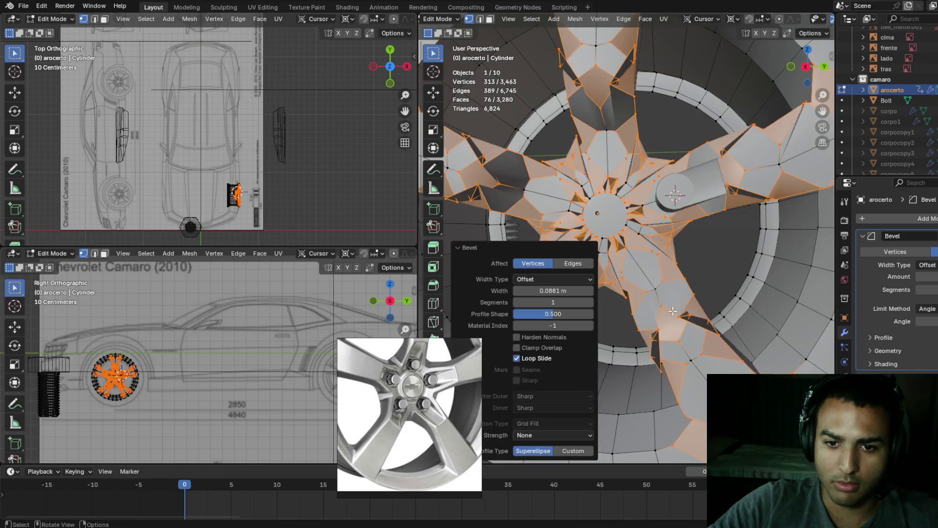
key(ctrl+z)
key(ctrl+z)
drag(398, 345, 327, 343)
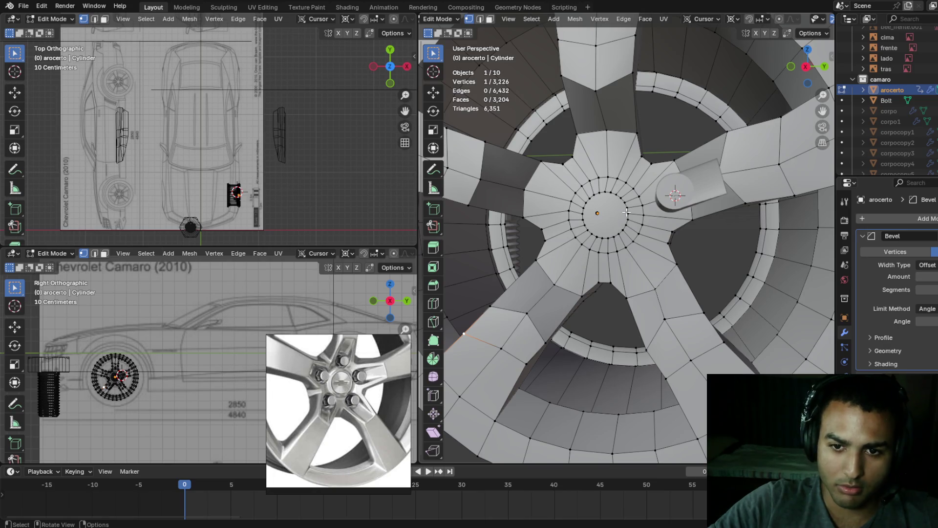
key(ctrl+shift+z)
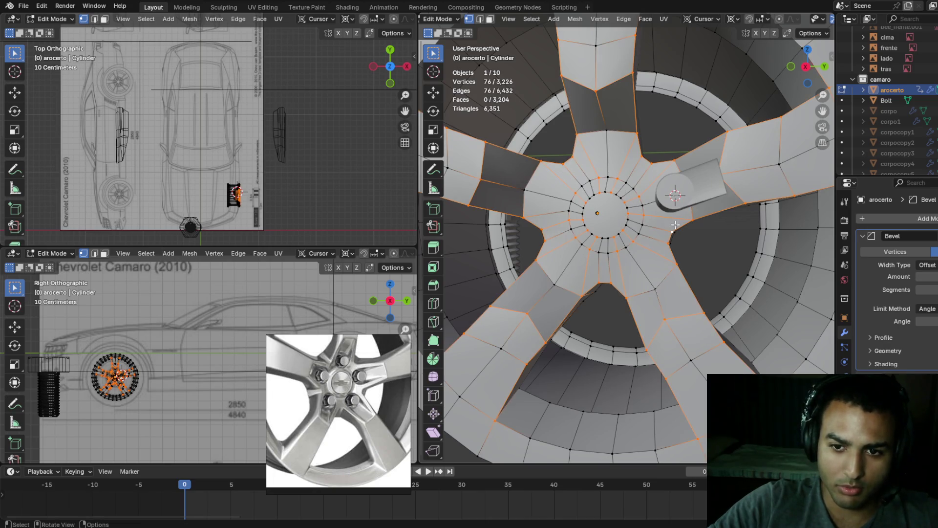
middle_drag(670, 224, 687, 236)
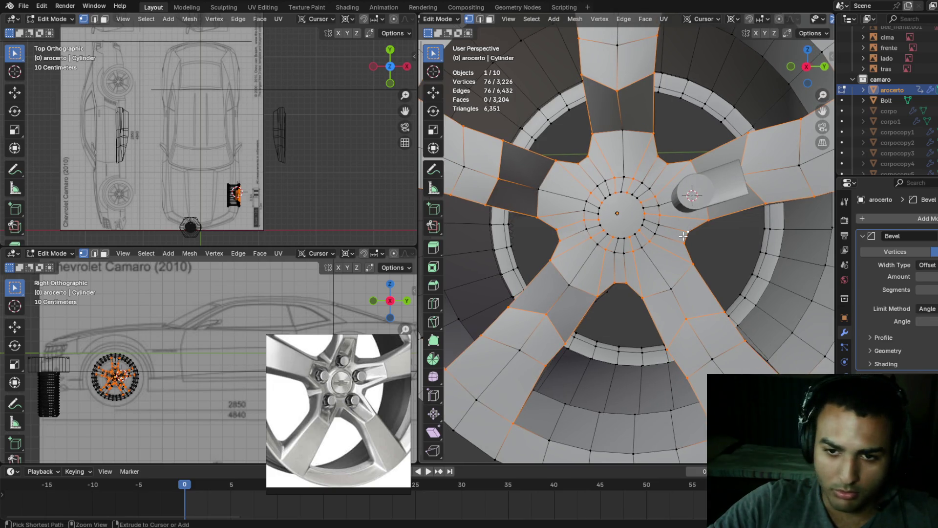
- Bevel the spoke and hub outline edges at 0.0208 m width, check in wireframe, and deselect all
key(ctrl+b)
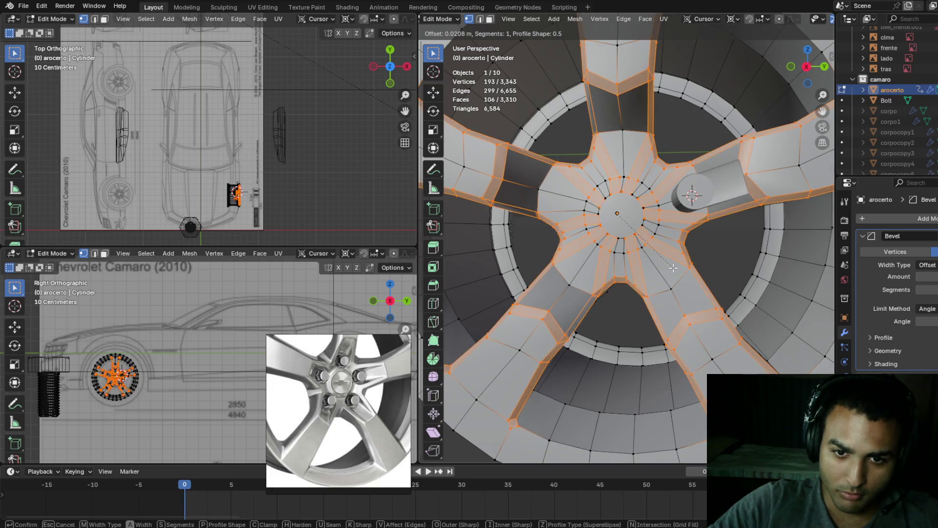
click(694, 273)
mouse_move(694, 273)
middle_down()
mouse_move(720, 200)
mouse_move(668, 195)
mouse_move(673, 182)
mouse_move(675, 194)
mouse_move(706, 211)
middle_up()
key(shift+z)
key(shift+z)
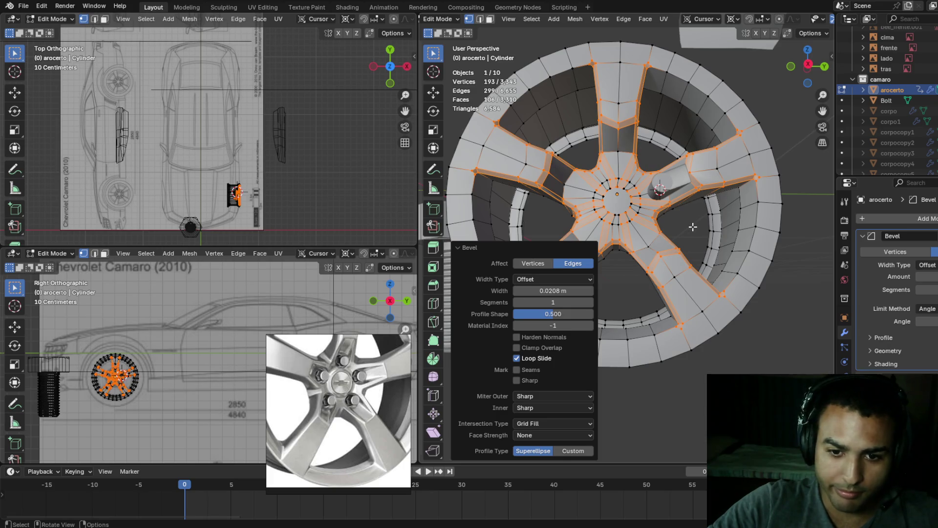
click(635, 402)
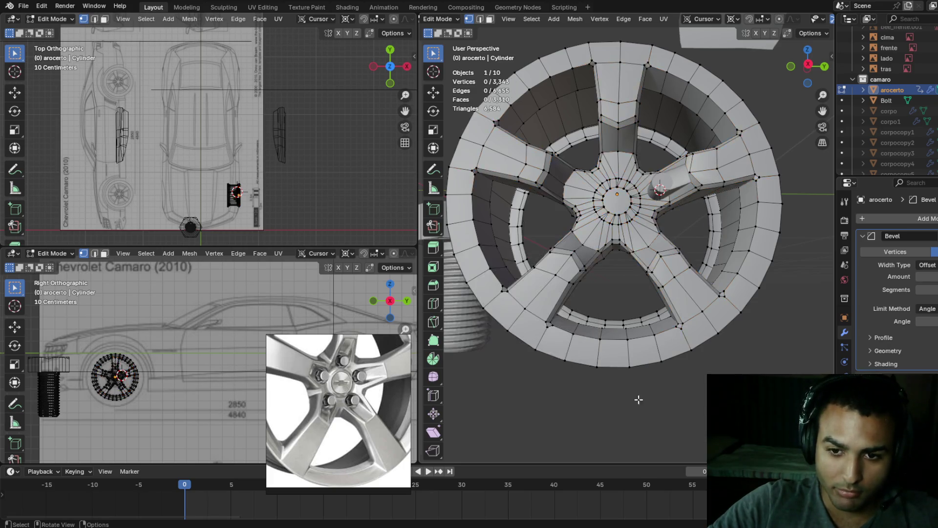
- Add a loop cut ringing the hub and slide it partway outward
scroll(652, 293, up, 5)
middle_drag(652, 293, 655, 301)
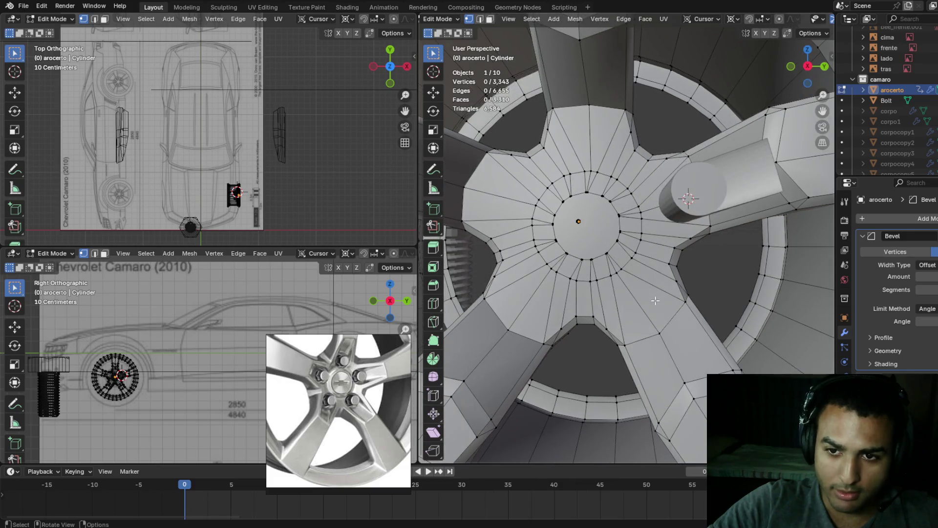
middle_drag(690, 242, 689, 241)
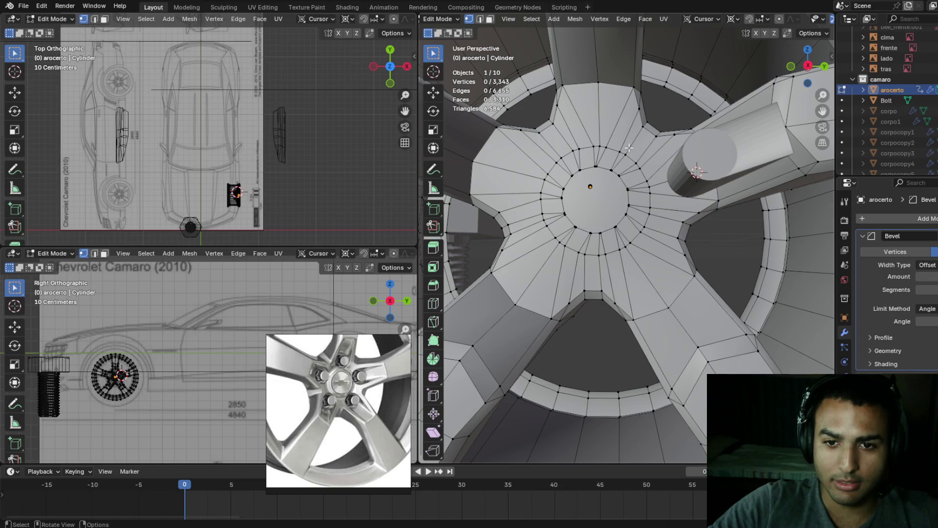
key(ctrl+r)
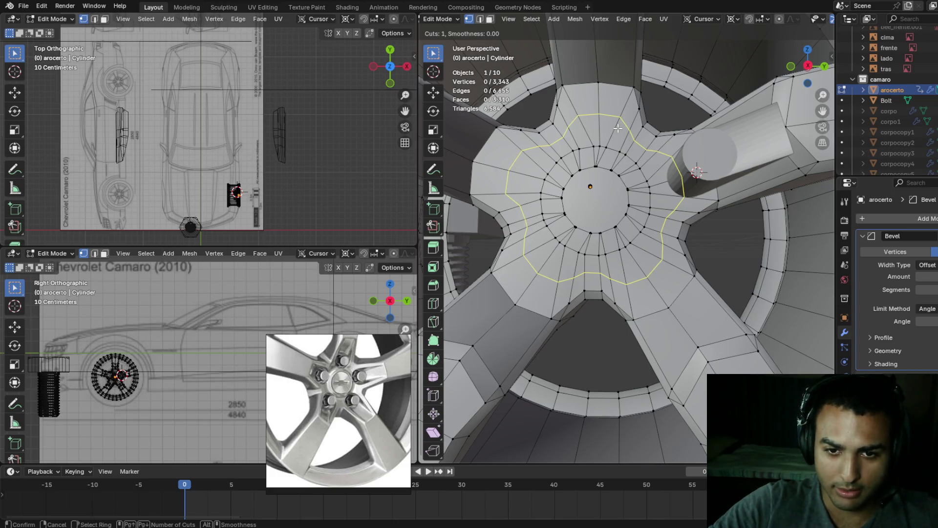
click(618, 128)
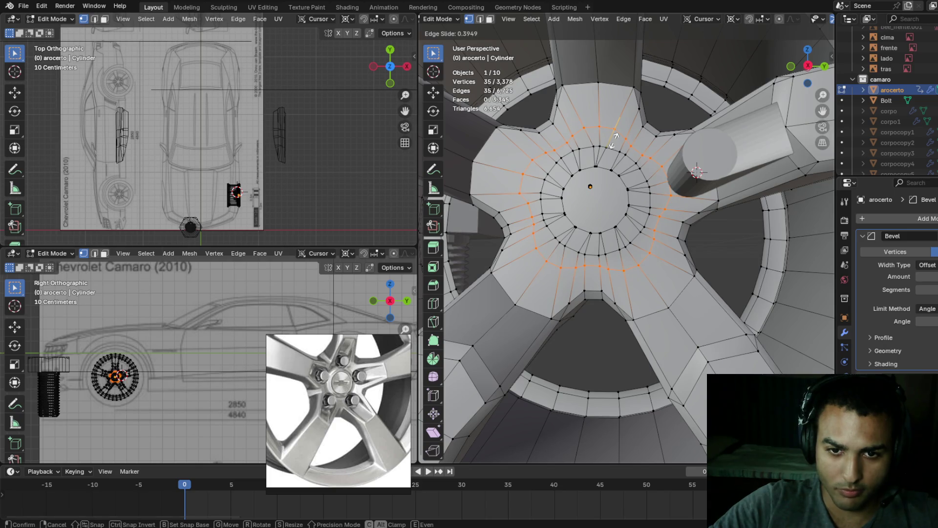
click(615, 139)
middle_drag(615, 139, 545, 111)
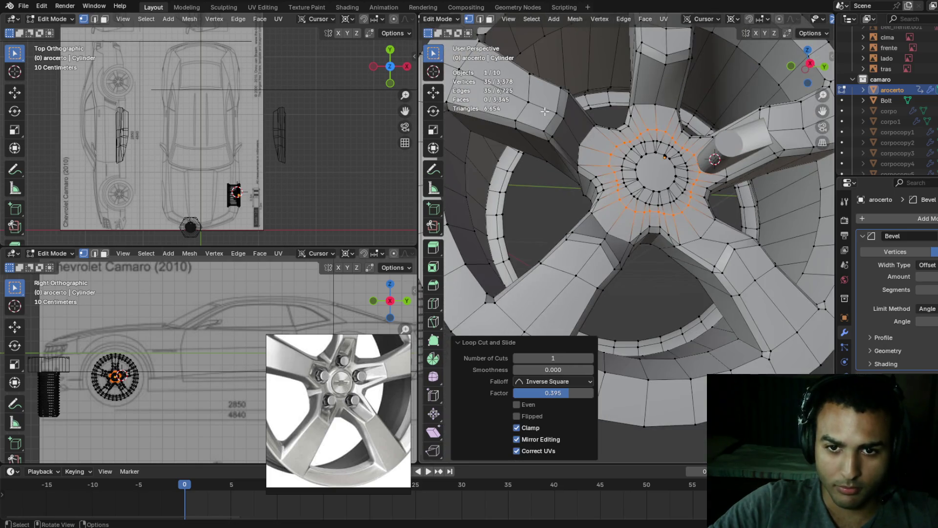
- Save the project as camaro01.blend and briefly view the whole wheel outside Edit Mode
click(606, 151)
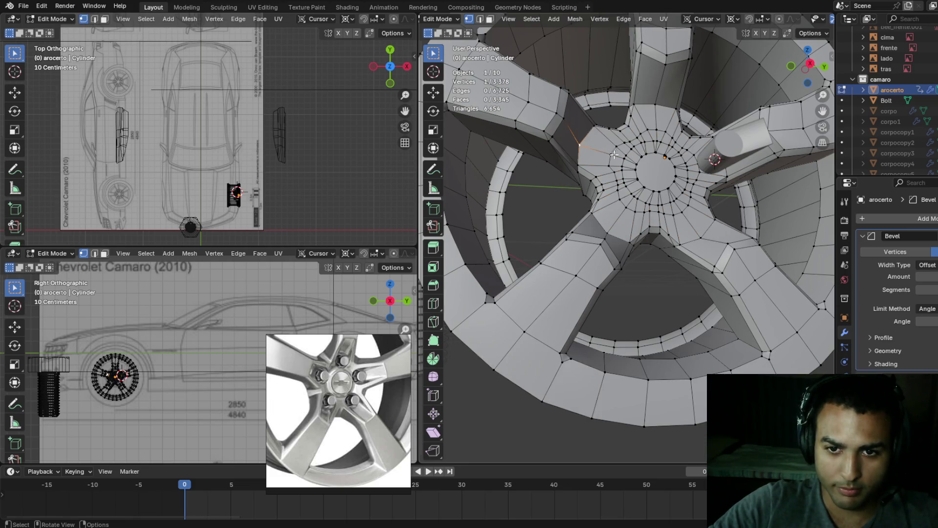
mouse_move(618, 153)
middle_down()
mouse_move(655, 142)
mouse_move(681, 104)
middle_up()
key(ctrl+s)
key(Tab)
scroll(669, 115, down, 4)
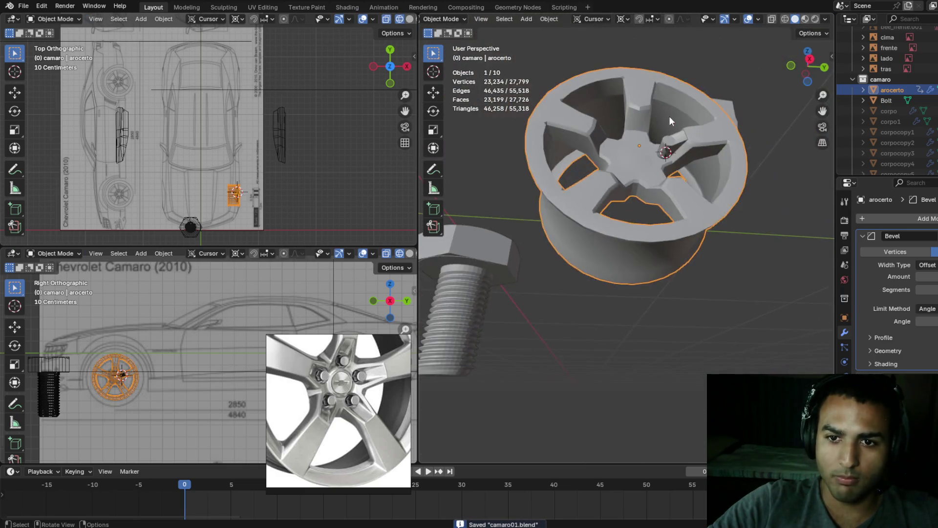
scroll(665, 145, up, 6)
key(Tab)
scroll(665, 148, down, 4)
middle_drag(664, 148, 665, 159)
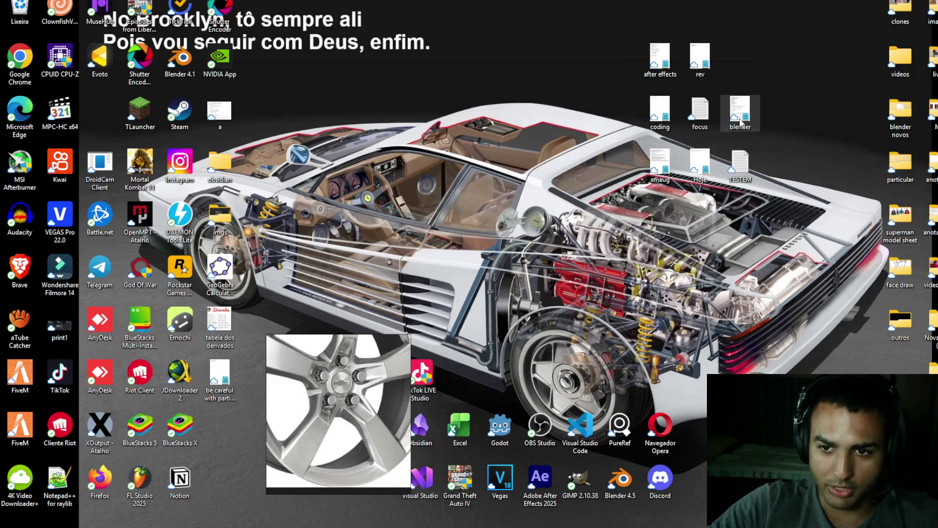
- Open blender.txt from the desktop and maximize the Notepad window beside the reference image
double_click(740, 113)
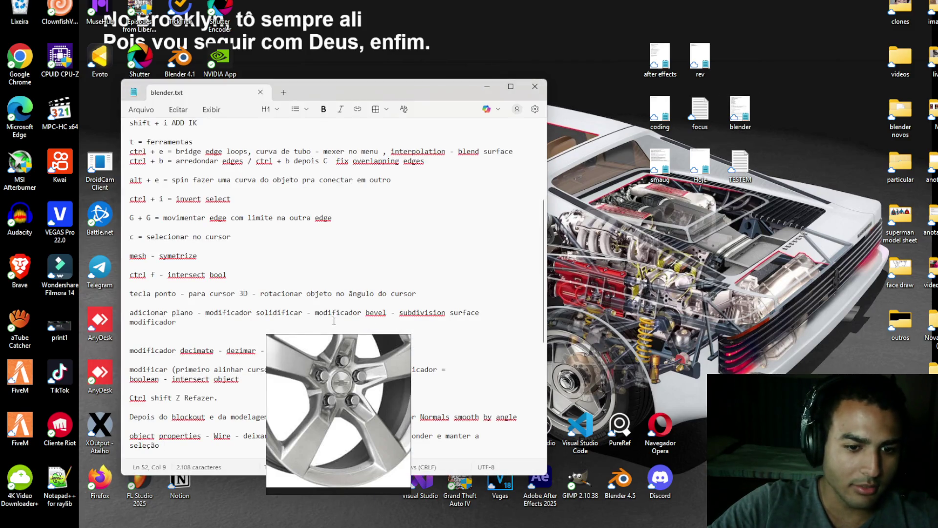
mouse_move(328, 343)
mouse_down()
mouse_move(604, 221)
mouse_move(620, 200)
mouse_up()
click(193, 226)
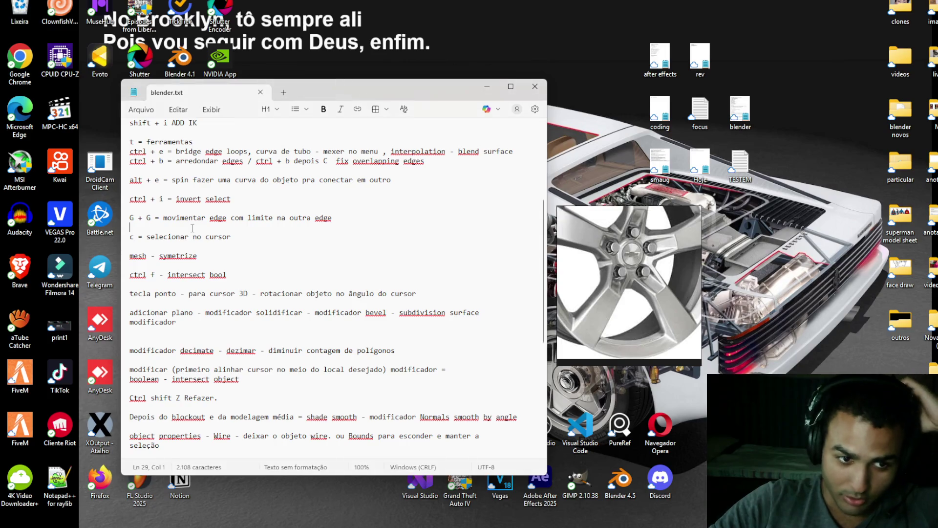
scroll(226, 201, down, 9)
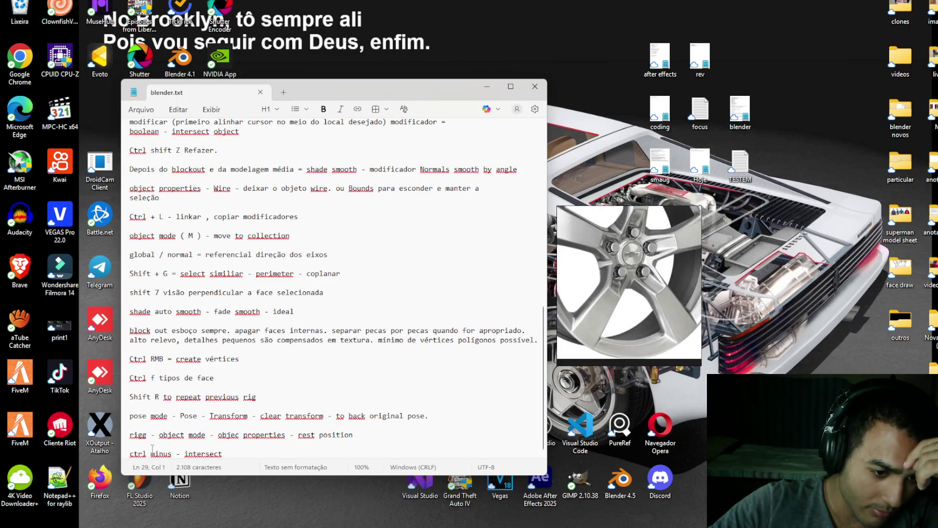
click(511, 86)
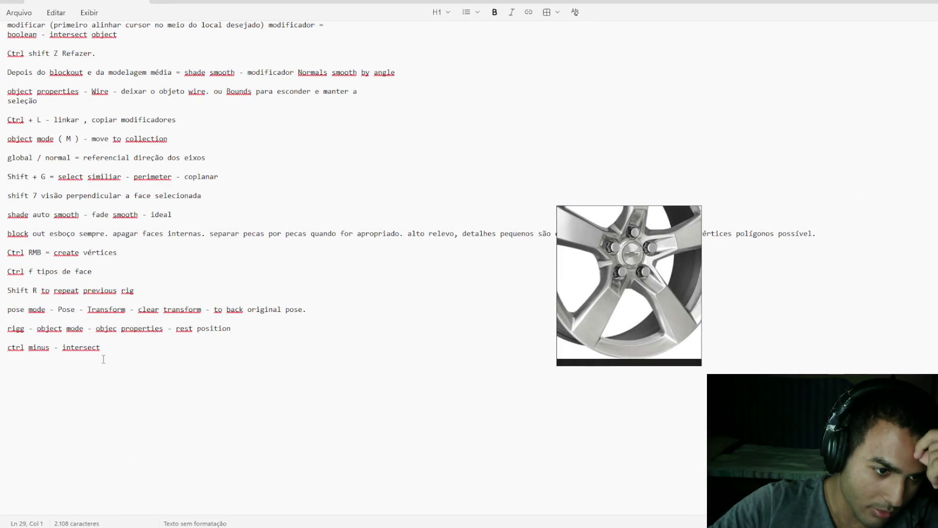
drag(600, 212, 590, 286)
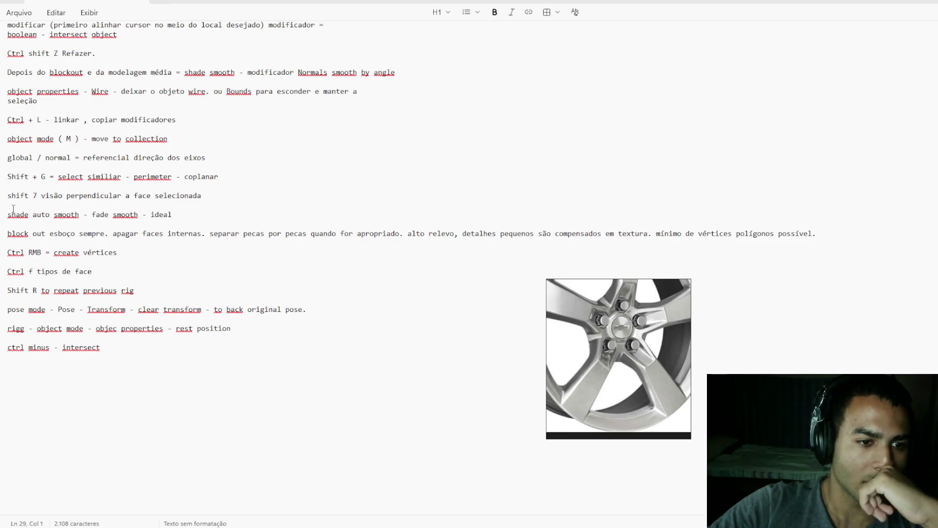
- Append '(pose mode)' after the 'shift + i ADD IK' note, then switch back to Blender
scroll(13, 208, up, 7)
scroll(33, 241, up, 2)
scroll(35, 240, up, 2)
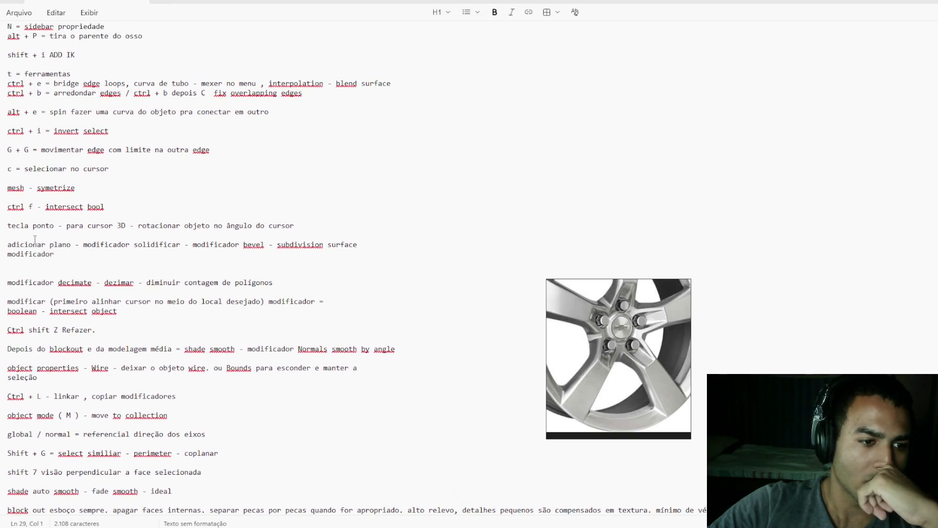
scroll(36, 238, up, 2)
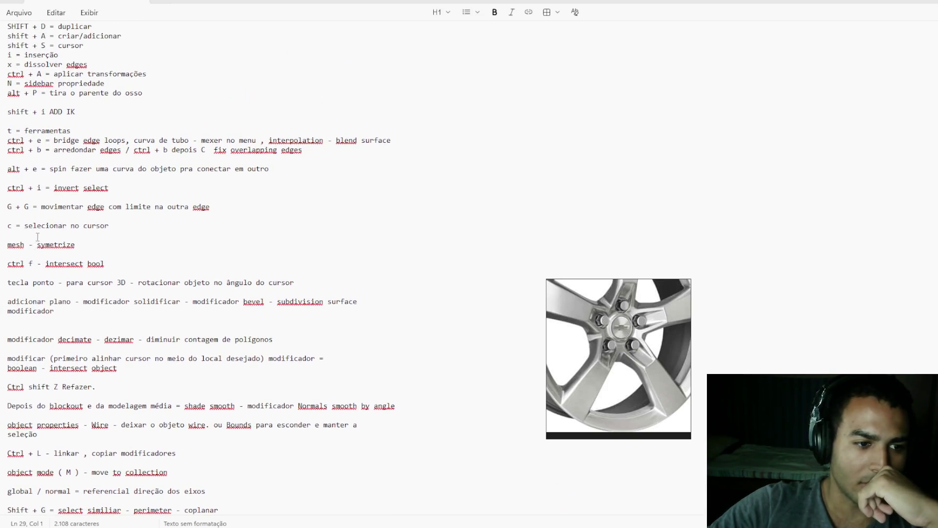
scroll(39, 237, up, 2)
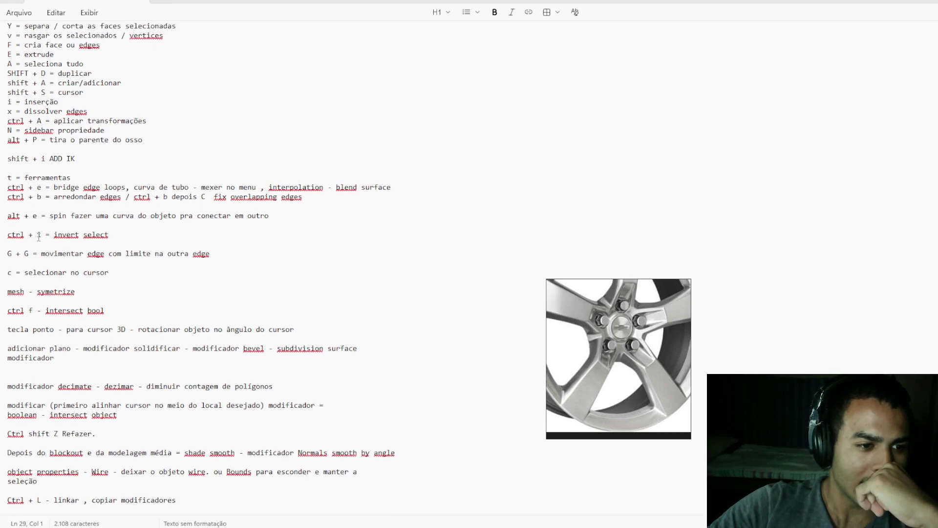
scroll(39, 236, up, 1)
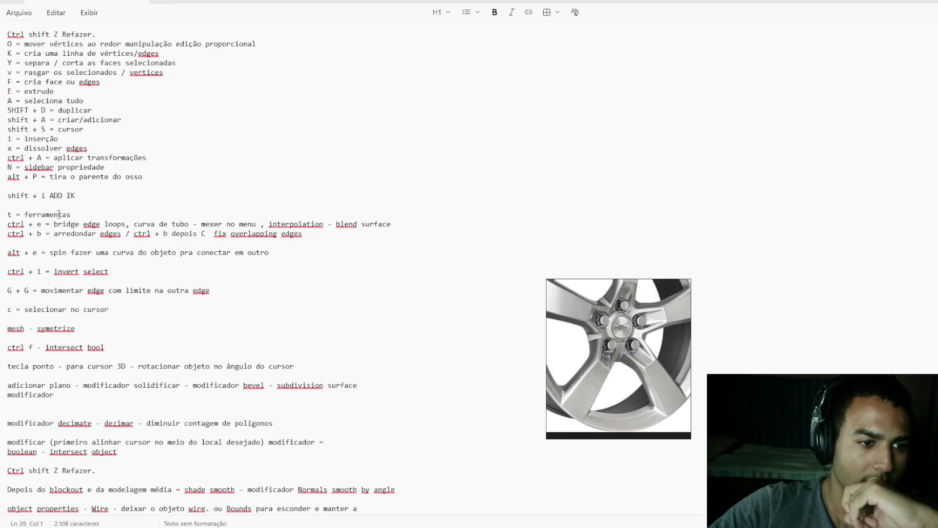
scroll(59, 214, down, 1)
click(83, 158)
text((pose m)
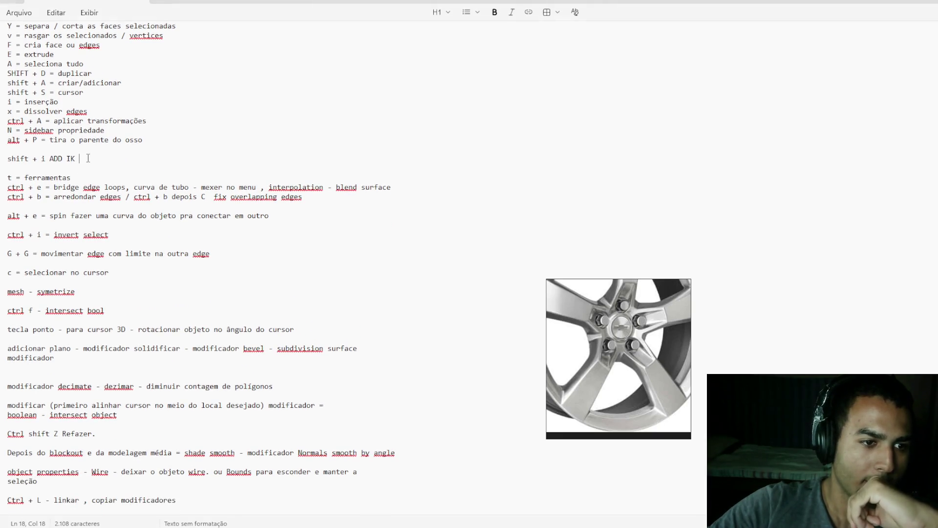
text(ode))
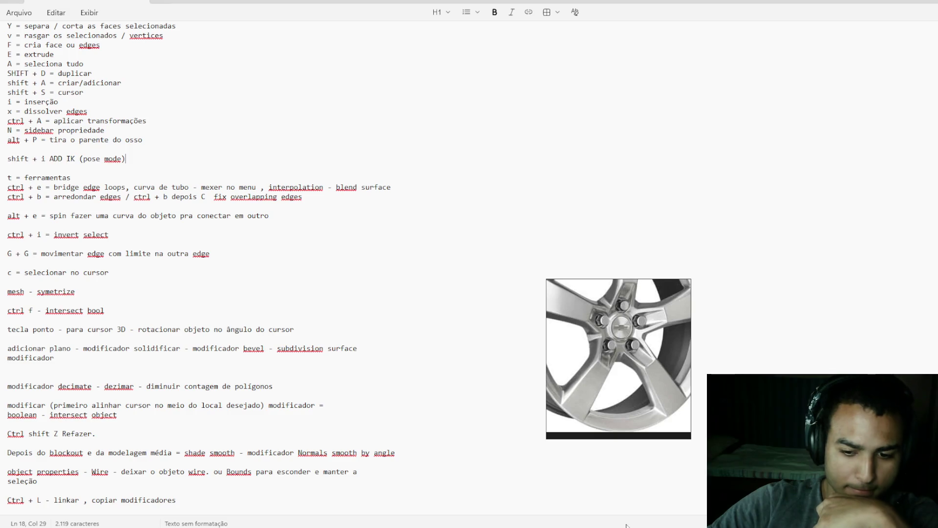
key(alt+Tab)
drag(624, 289, 366, 319)
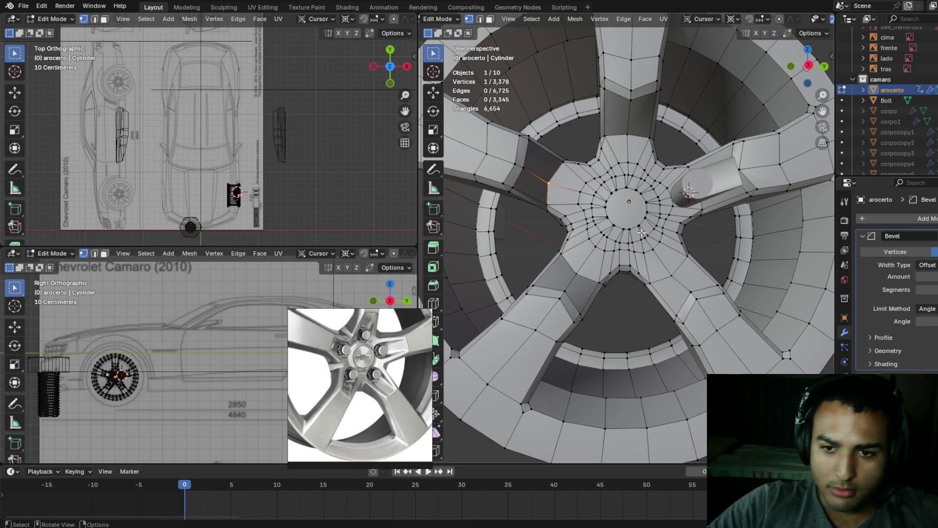
- In Object Mode, nudge the bolt cylinder slightly along the X axis onto the spoke
key(Tab)
mouse_move(703, 221)
middle_down()
mouse_move(711, 190)
mouse_move(703, 186)
mouse_move(679, 227)
mouse_move(683, 240)
middle_up()
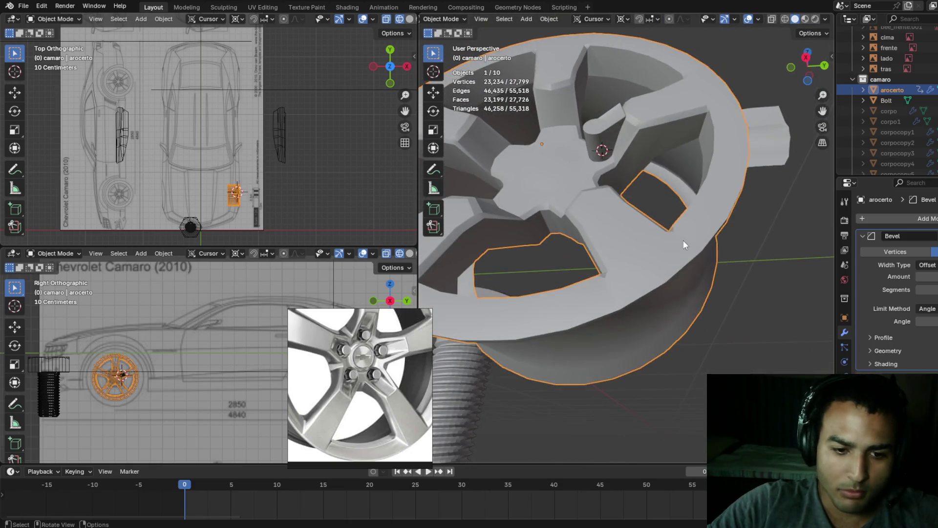
scroll(674, 258, up, 2)
click(583, 93)
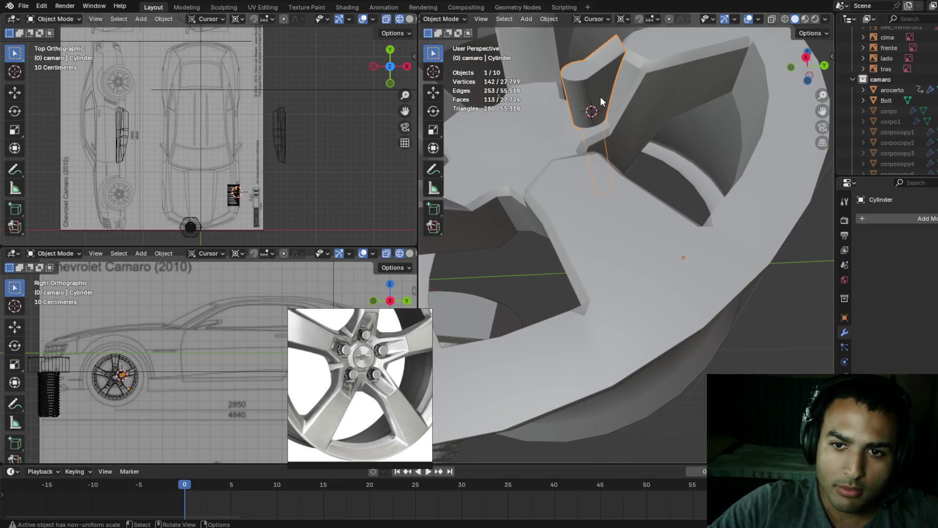
key(g)
key(z)
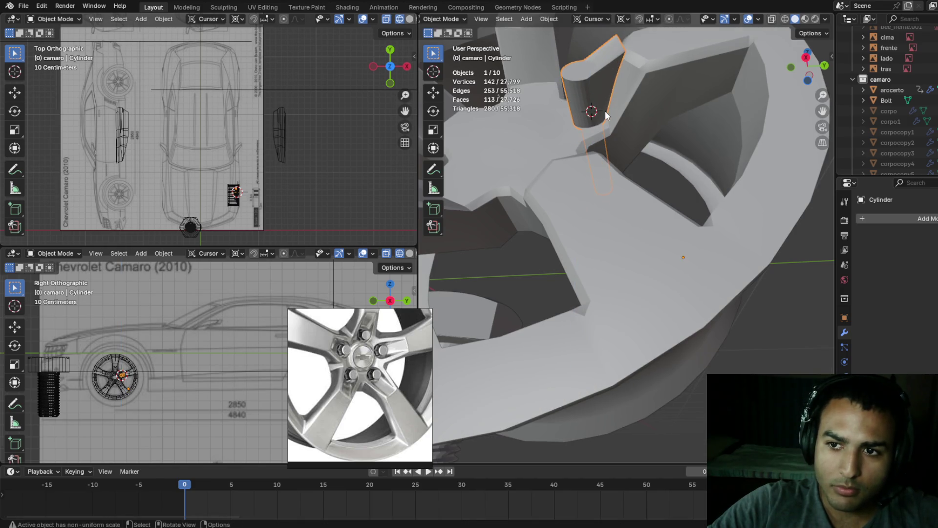
key(x)
click(612, 120)
middle_drag(612, 121, 700, 174)
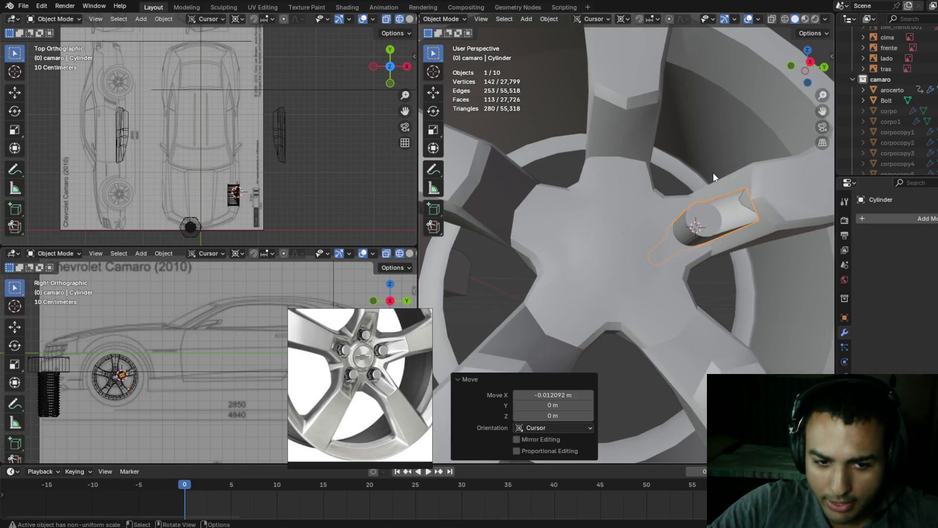
key(g)
key(x)
click(714, 173)
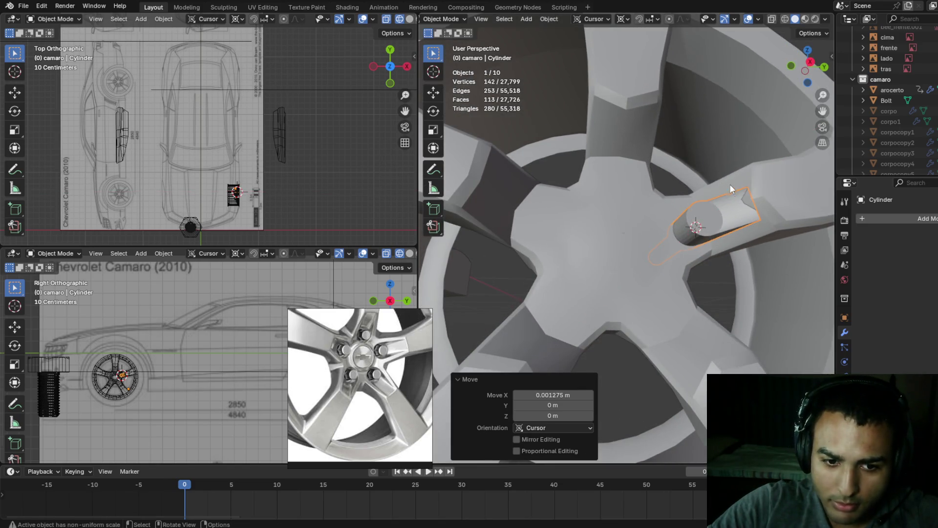
- Open the arocerto wheel mesh in Edit Mode and select a vertex near the bolt
click(729, 182)
scroll(733, 189, up, 3)
key(Tab)
mouse_move(731, 236)
middle_down()
mouse_move(722, 223)
mouse_move(703, 227)
mouse_move(727, 226)
mouse_move(745, 253)
middle_up()
shift+click(690, 231)
scroll(727, 227, down, 2)
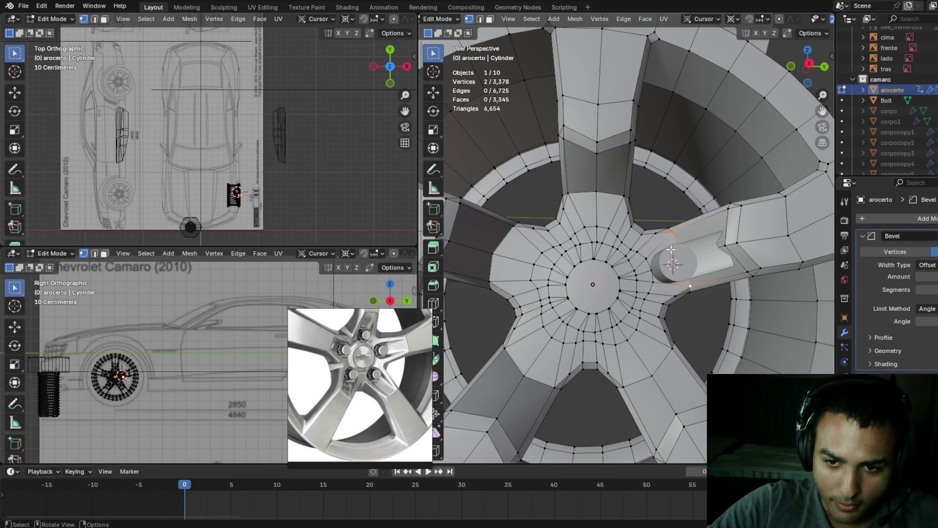
- Add vertices around the lug bolt and along the spoke edge to the selection
scroll(671, 250, up, 3)
shift+click(658, 272)
shift+click(668, 292)
shift+click(670, 310)
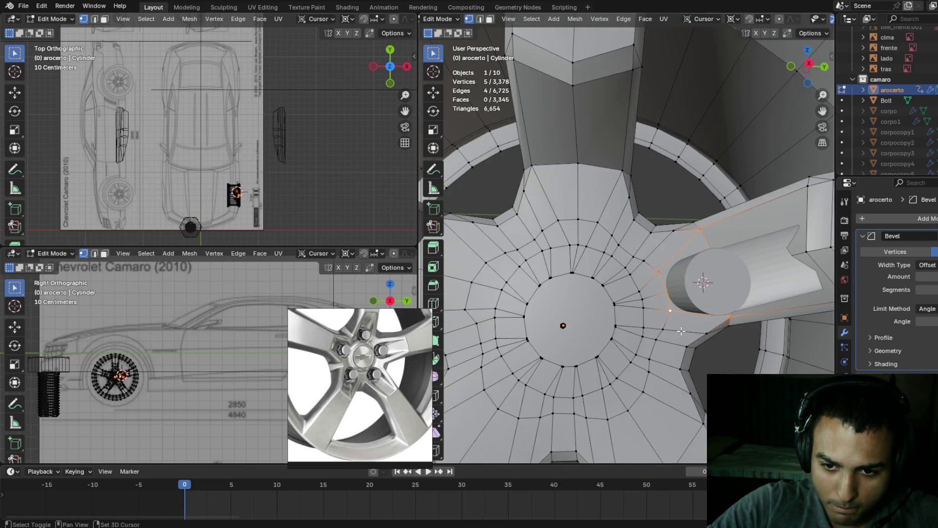
middle_drag(704, 283, 798, 201)
shift+click(807, 136)
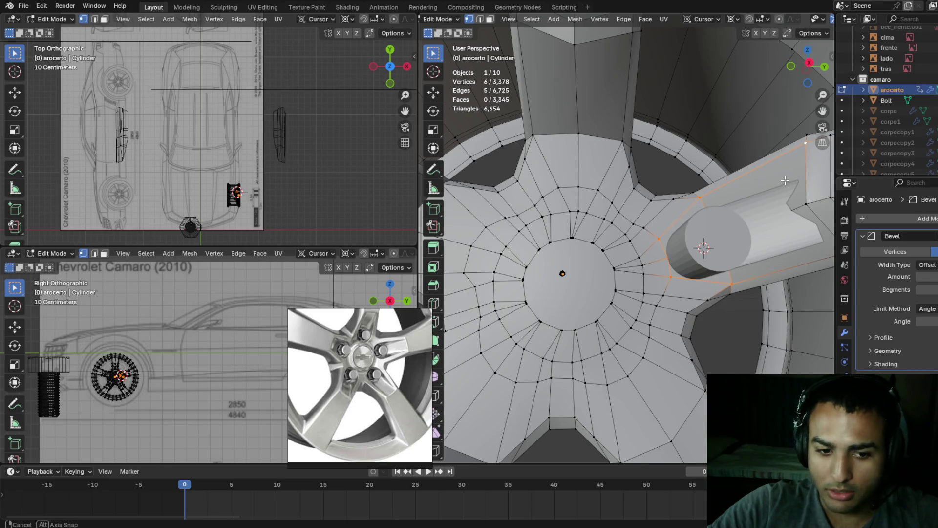
middle_drag(807, 137, 787, 177)
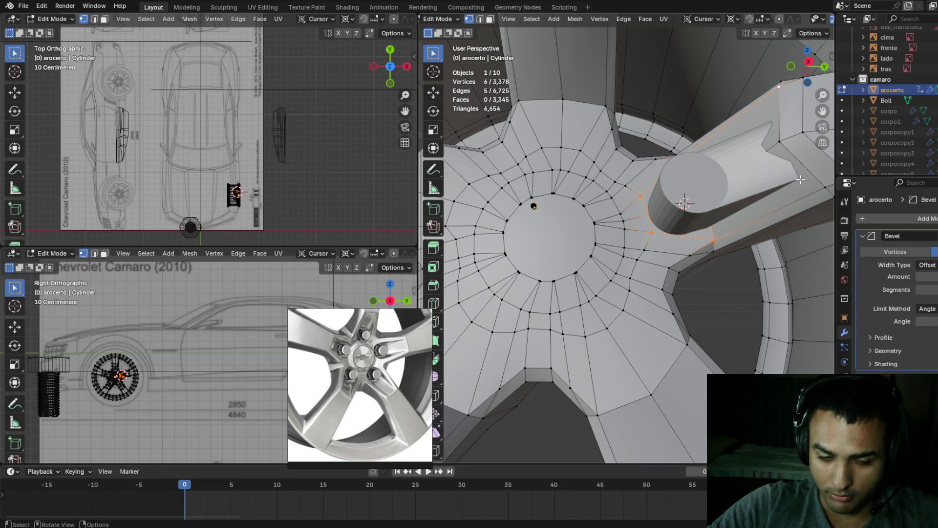
shift+click(828, 190)
middle_drag(792, 218, 759, 135)
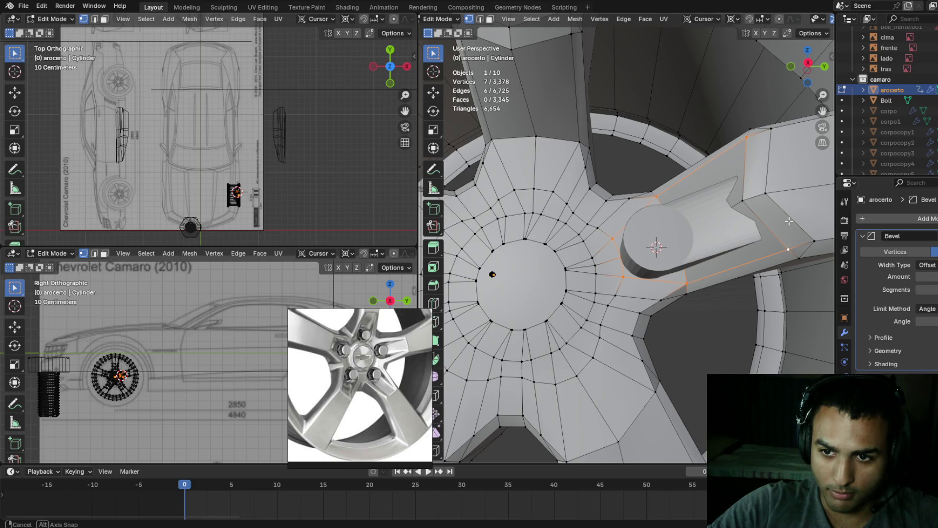
shift+click(755, 131)
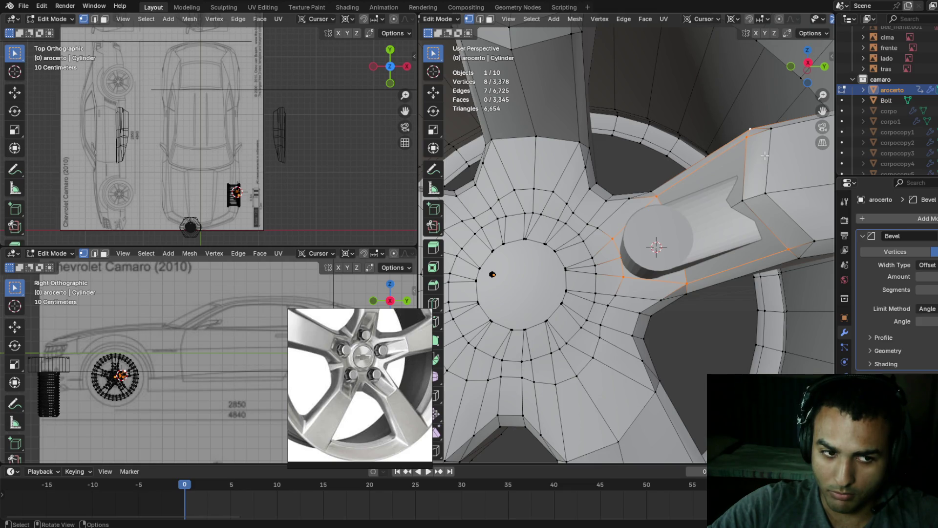
- Extend the selection across the spoke faces, briefly using X-ray to reach hidden ones
middle_drag(765, 156, 767, 162)
shift+click(813, 214)
middle_drag(812, 214, 777, 193)
shift+click(709, 180)
mouse_move(651, 179)
middle_down()
mouse_move(661, 175)
mouse_move(658, 239)
middle_up()
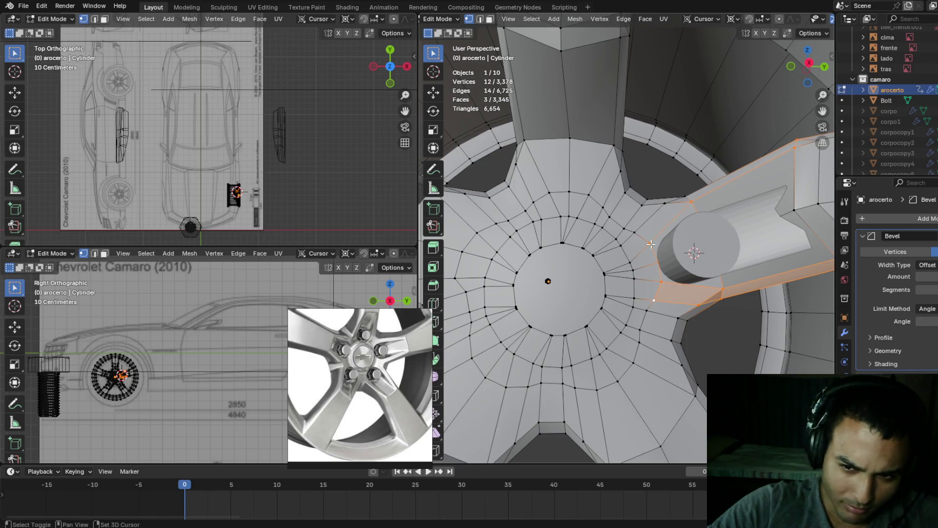
shift+click(664, 212)
mouse_move(698, 213)
middle_down()
mouse_move(751, 216)
mouse_move(534, 247)
middle_up()
key(shift+z)
key(z)
click(687, 222)
- Add more spoke faces and a vertex near the bolt to the selection, toggling X-ray
shift+click(534, 248)
key(shift+z)
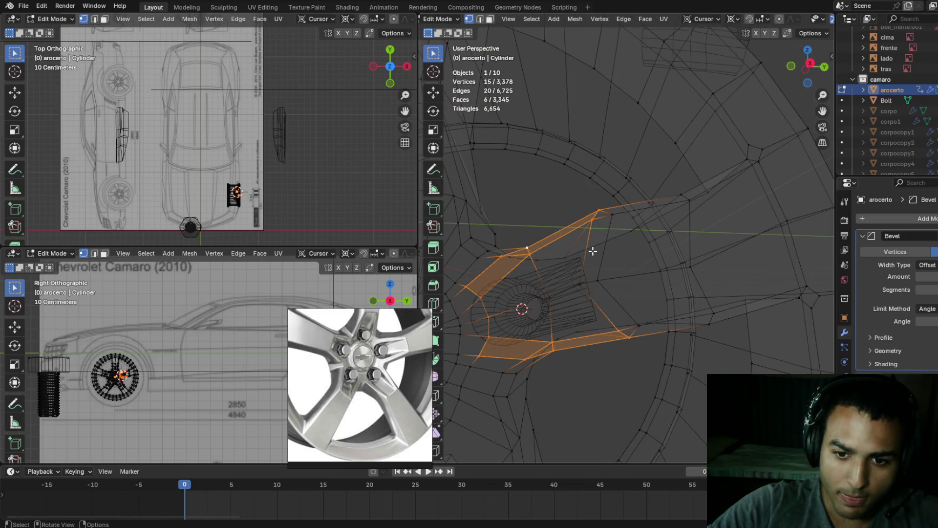
mouse_move(593, 250)
middle_down()
mouse_move(670, 249)
mouse_move(679, 236)
middle_up()
key(shift+z)
shift+click(705, 145)
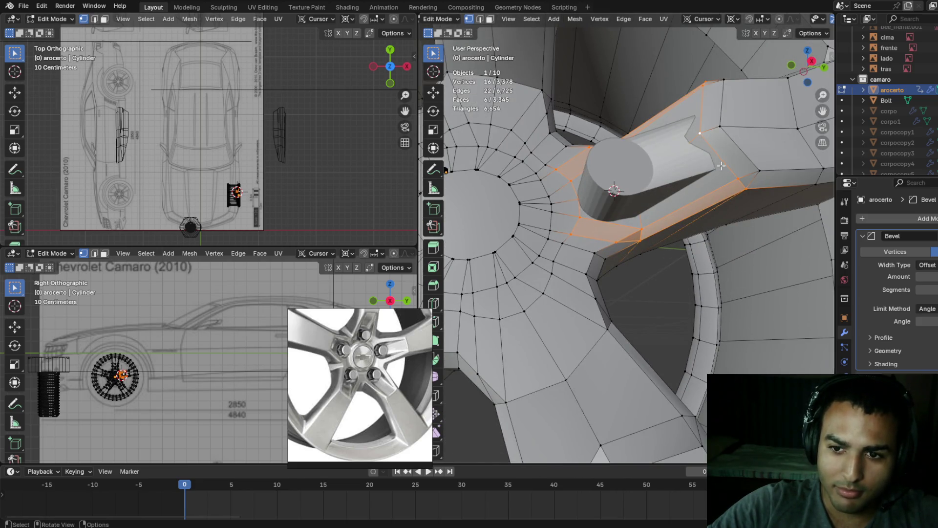
key(shift+z)
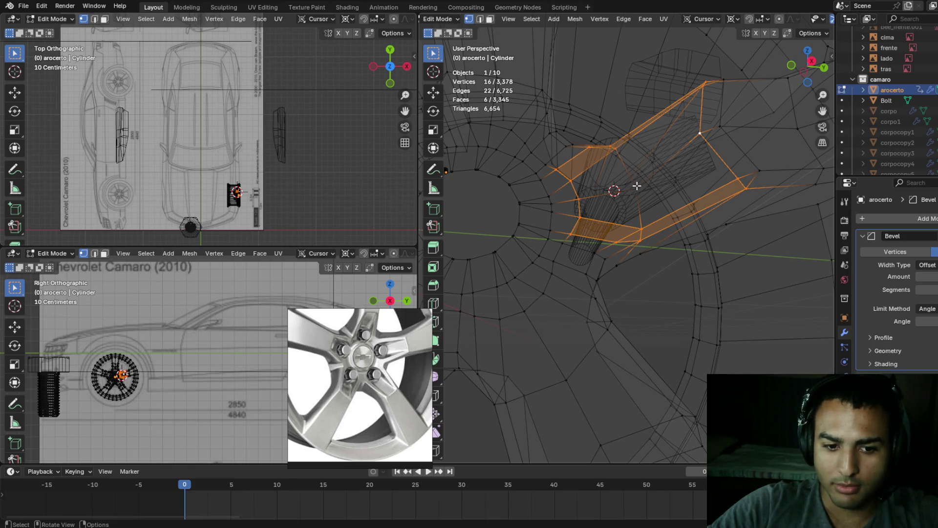
mouse_move(637, 186)
middle_down()
mouse_move(662, 170)
mouse_move(779, 181)
middle_up()
key(shift+z)
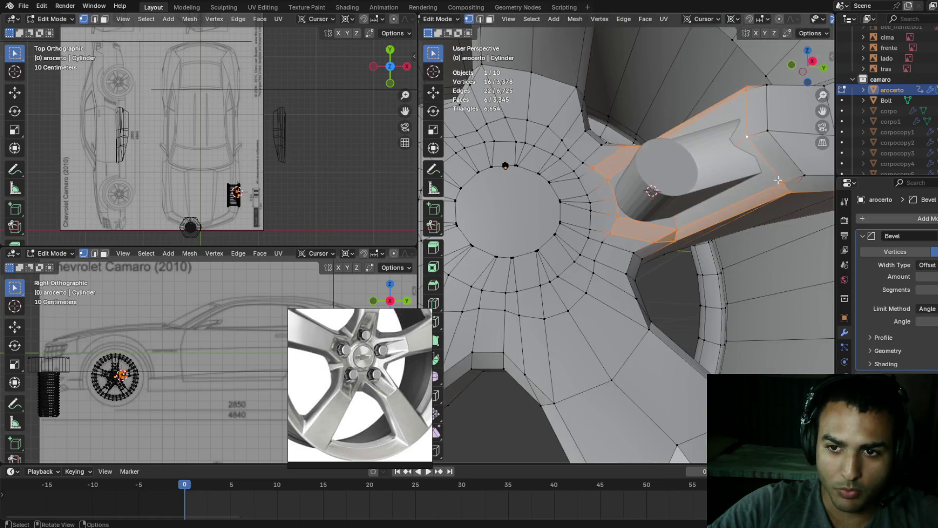
- Try flattening the selection to zero width along X, then undo it
key(s)
key(x)
key(0)
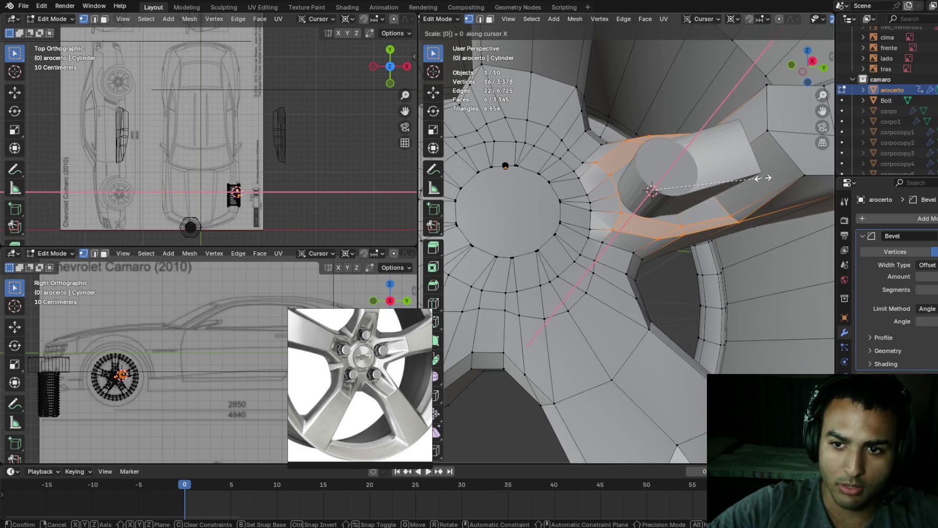
key(Return)
key(ctrl+z)
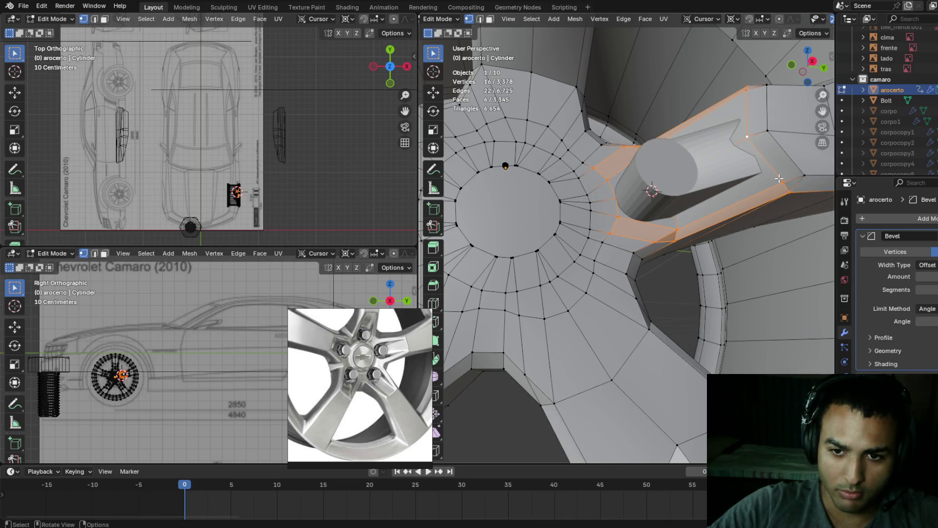
- Slide the selected spoke geometry slightly along X so it wraps the bolt
middle_drag(778, 180, 781, 173)
key(g)
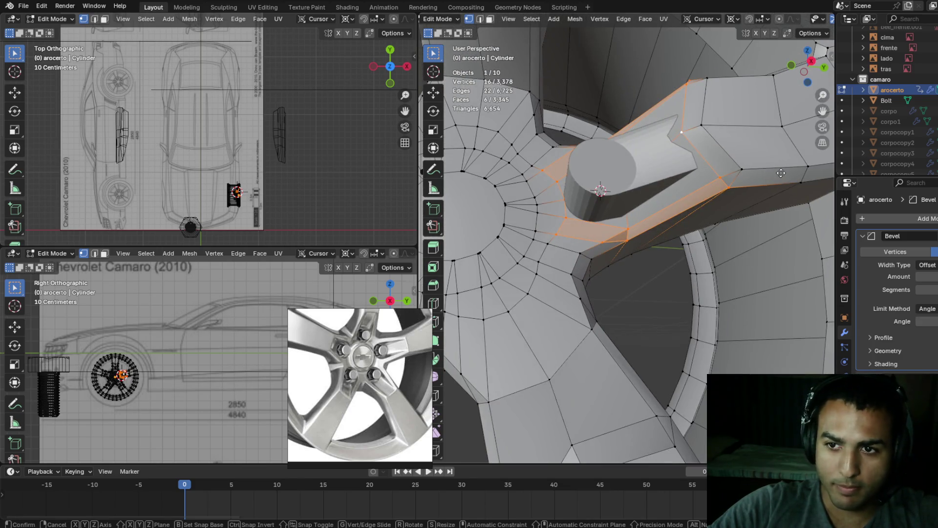
key(x)
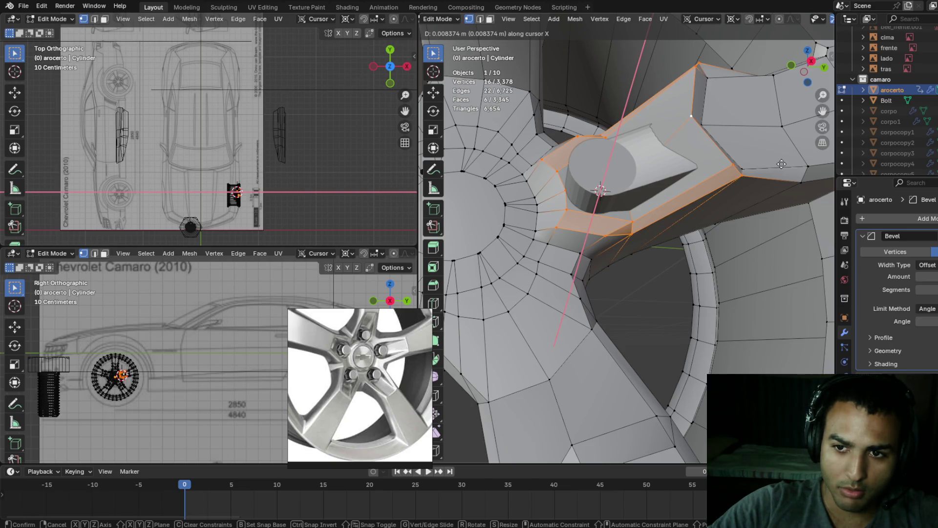
click(782, 163)
middle_drag(782, 164, 739, 160)
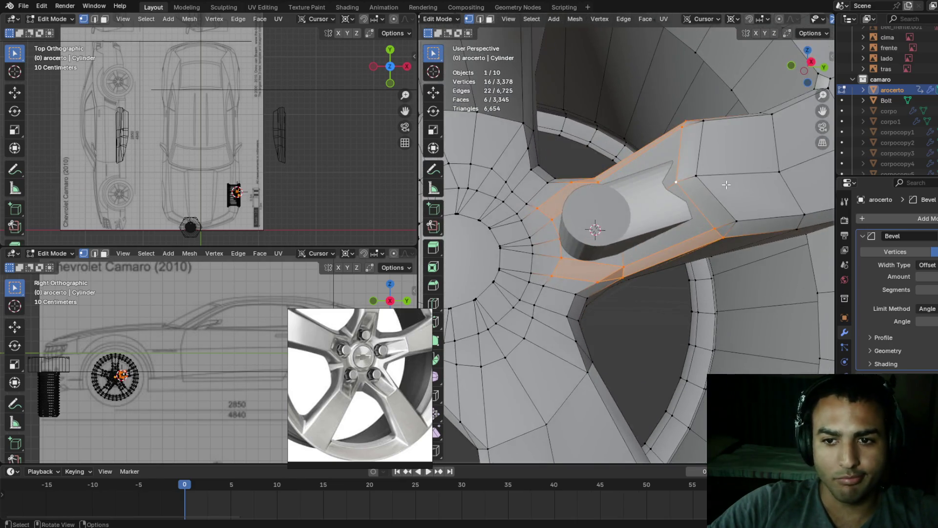
scroll(739, 161, down, 3)
scroll(675, 211, up, 5)
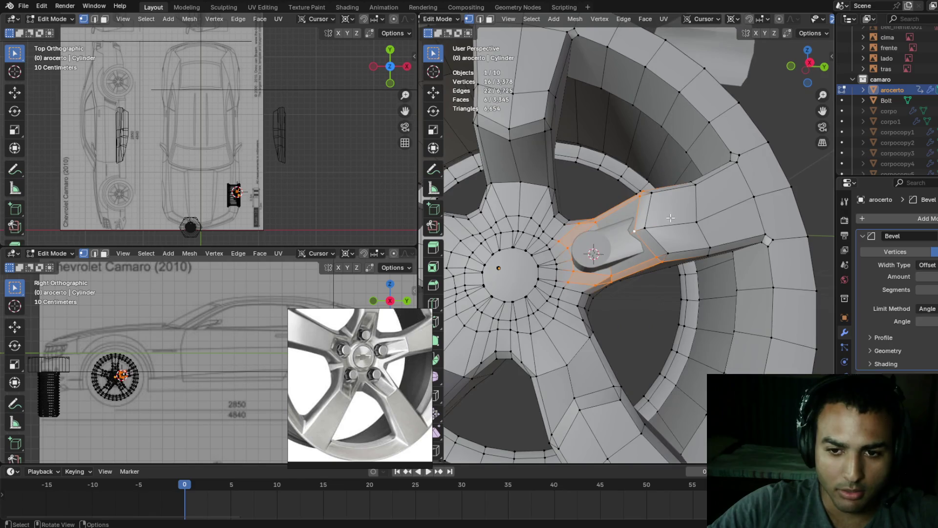
click(648, 233)
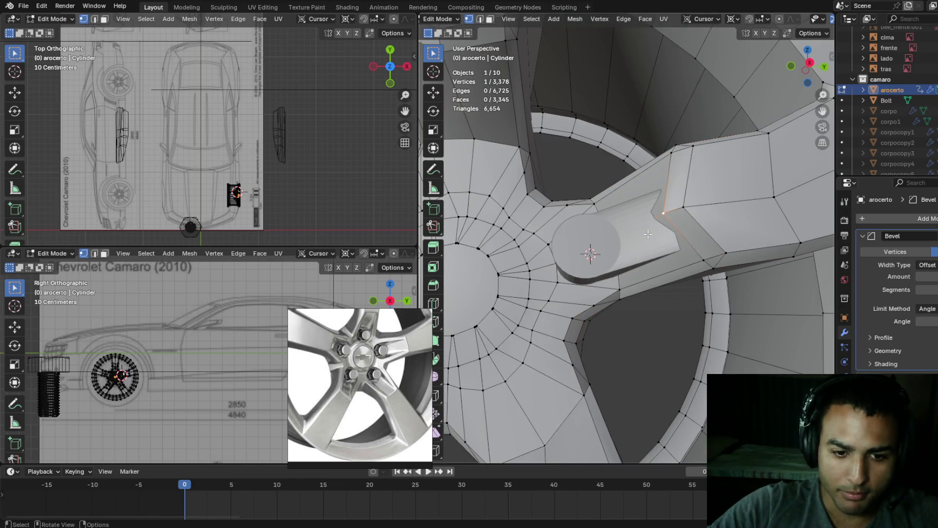
- Edit the bolt cylinder mesh and box-select the end ring of its extension
key(Tab)
click(642, 241)
key(Tab)
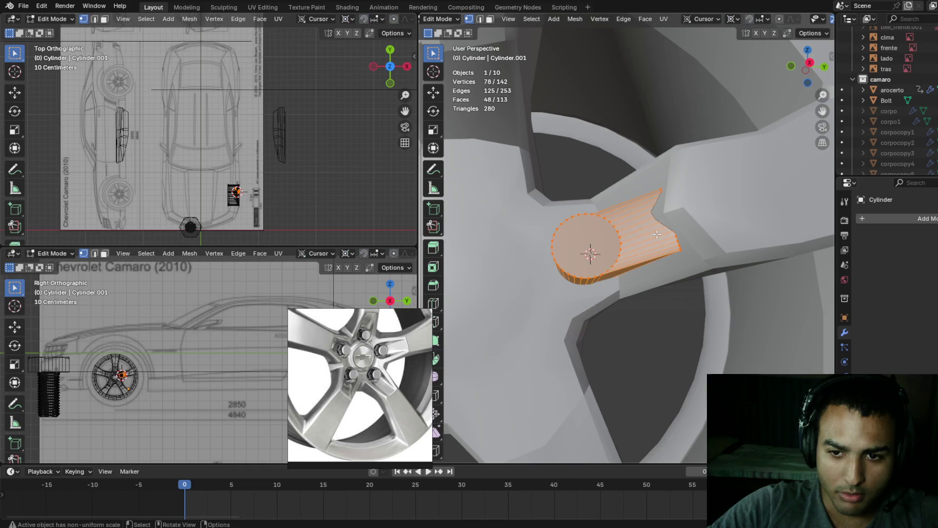
key(alt+a)
key(shift+z)
click(658, 187)
drag(653, 165, 745, 302)
key(shift+z)
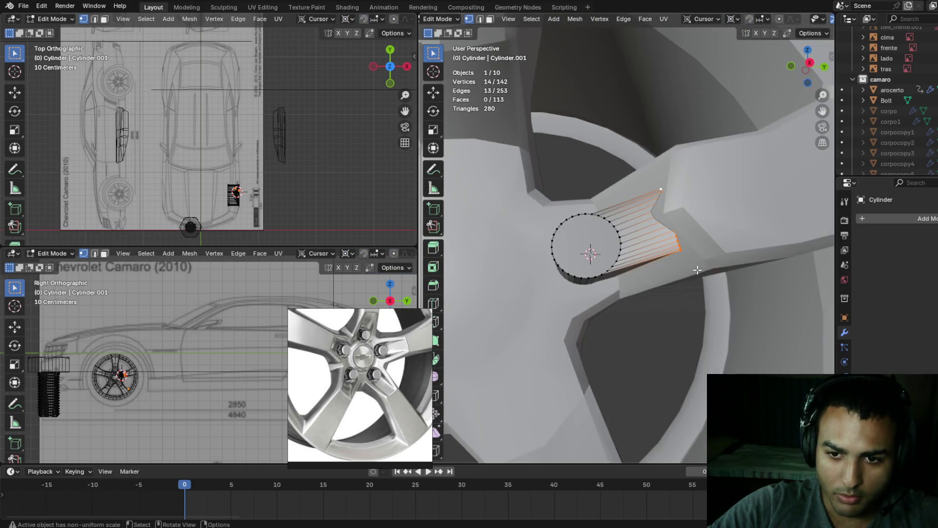
- Move the bolt's end ring slightly along X against the rim, then return to Object Mode
key(g)
key(x)
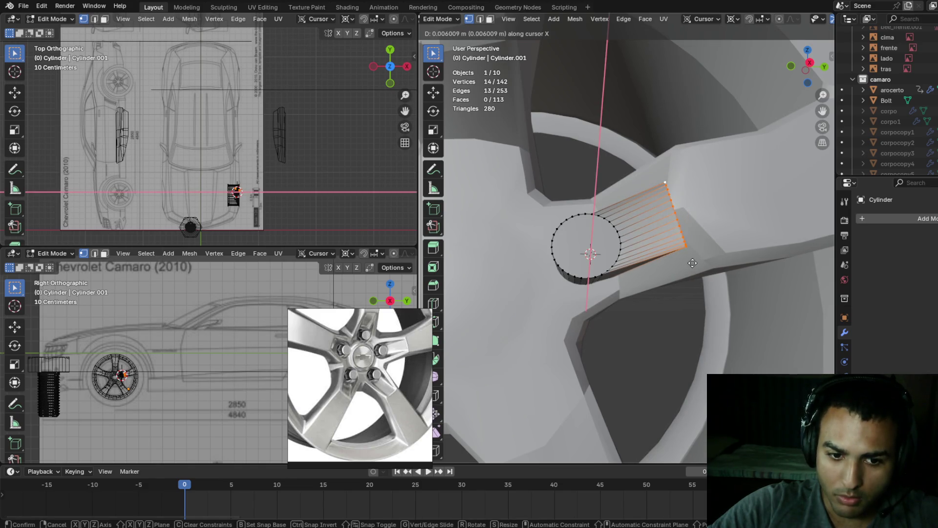
click(693, 266)
middle_drag(693, 266, 696, 231)
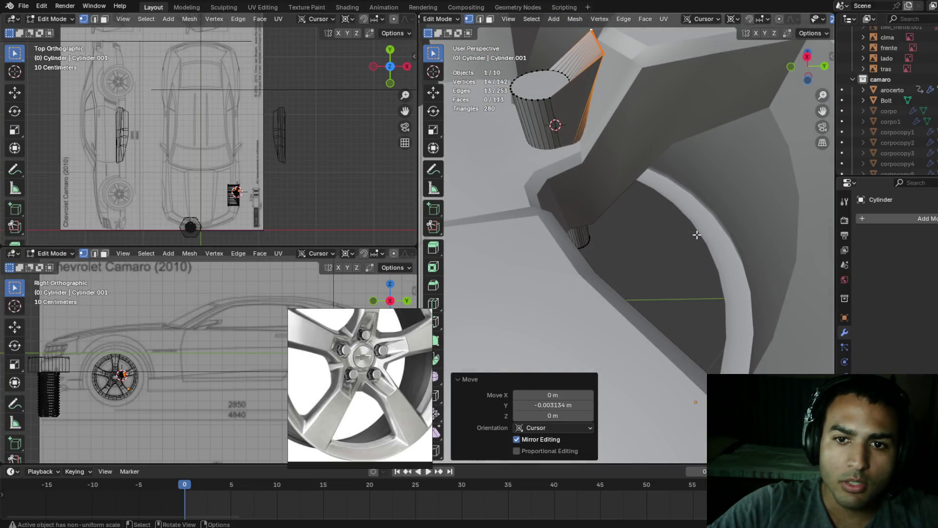
mouse_move(645, 187)
middle_down()
mouse_move(630, 209)
mouse_move(621, 204)
mouse_move(628, 196)
mouse_move(638, 224)
middle_up()
key(Tab)
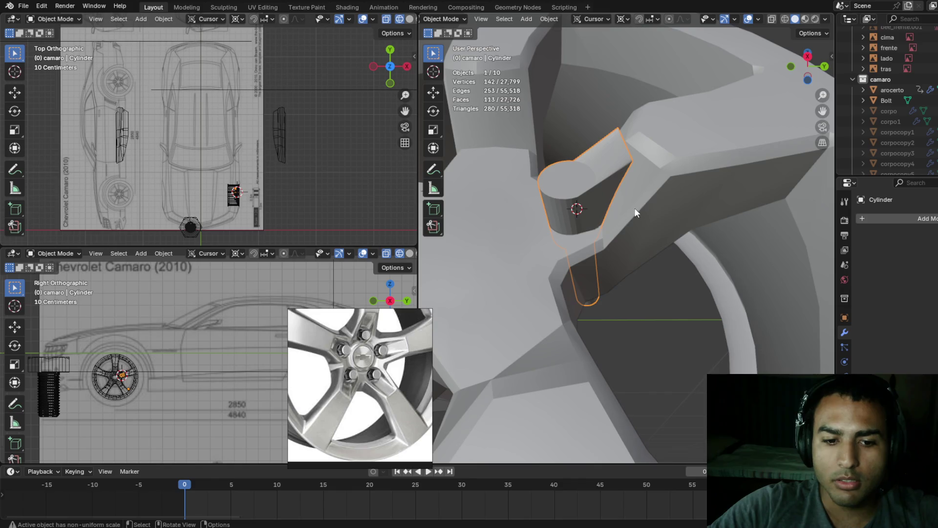
key(Tab)
middle_drag(626, 192, 643, 209)
key(shift+z)
key(Tab)
key(shift+z)
mouse_move(748, 244)
middle_down()
mouse_move(756, 227)
mouse_move(769, 234)
mouse_move(737, 217)
mouse_move(742, 241)
mouse_move(712, 229)
mouse_move(701, 253)
middle_up()
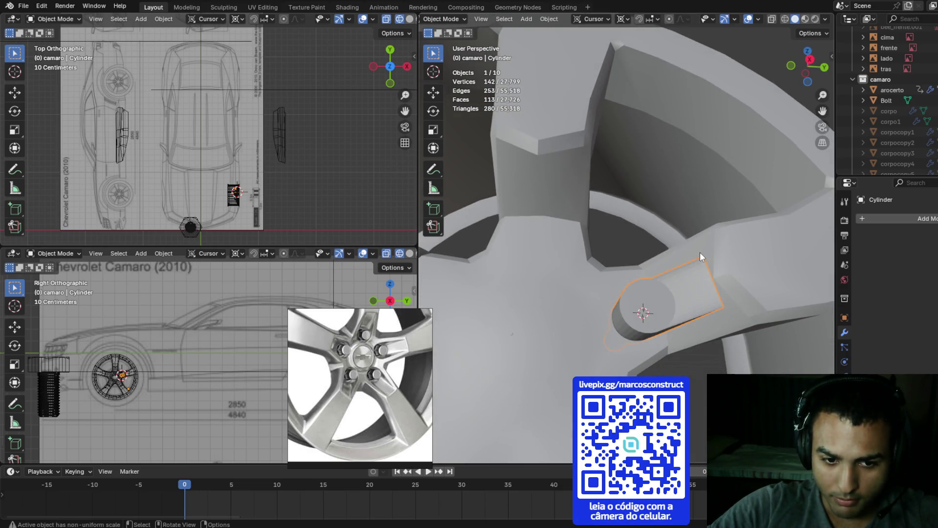
- Edit the arocerto rim and place a loop cut around the hub, bringing it to 3,413 vertices
key(Tab)
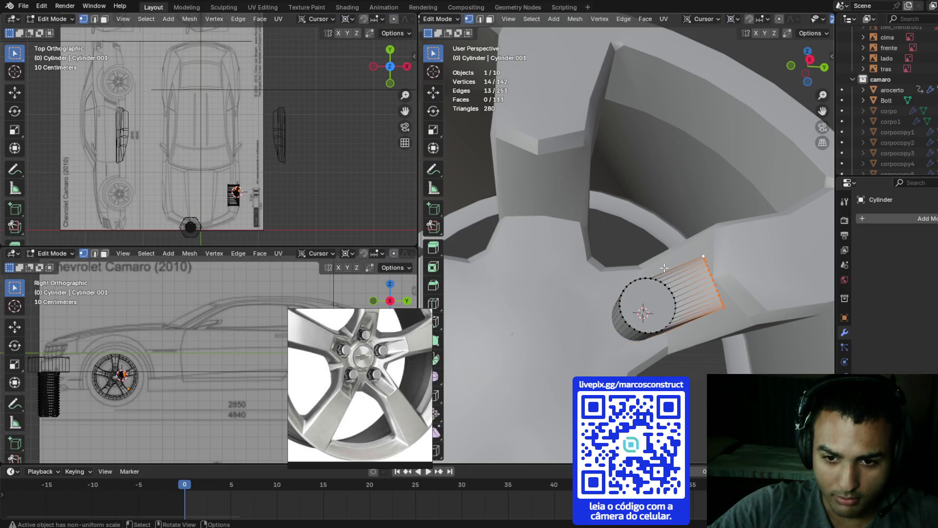
key(Tab)
click(718, 258)
key(Tab)
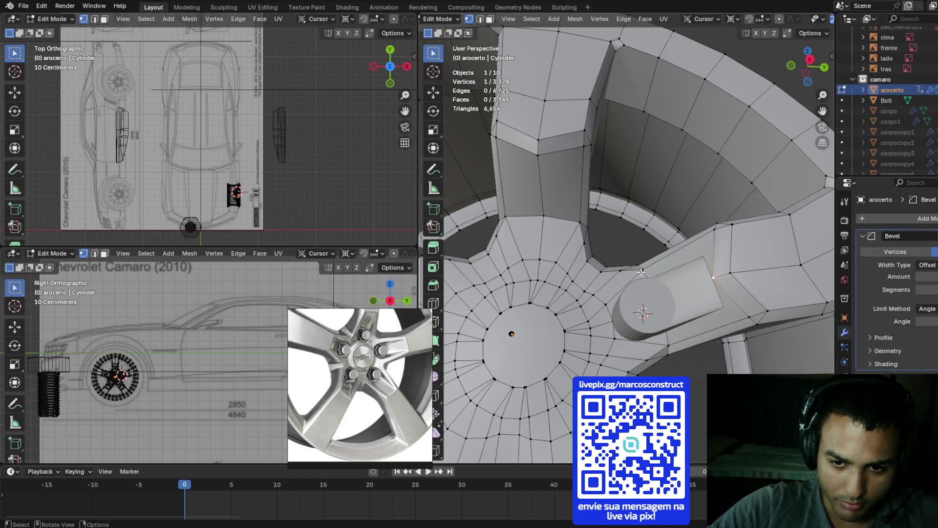
middle_drag(678, 267, 693, 267)
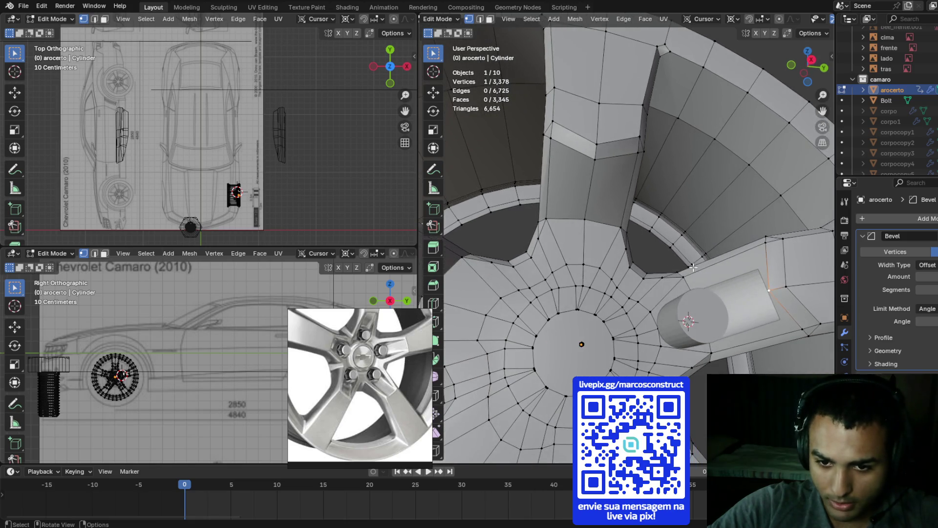
key(ctrl+r)
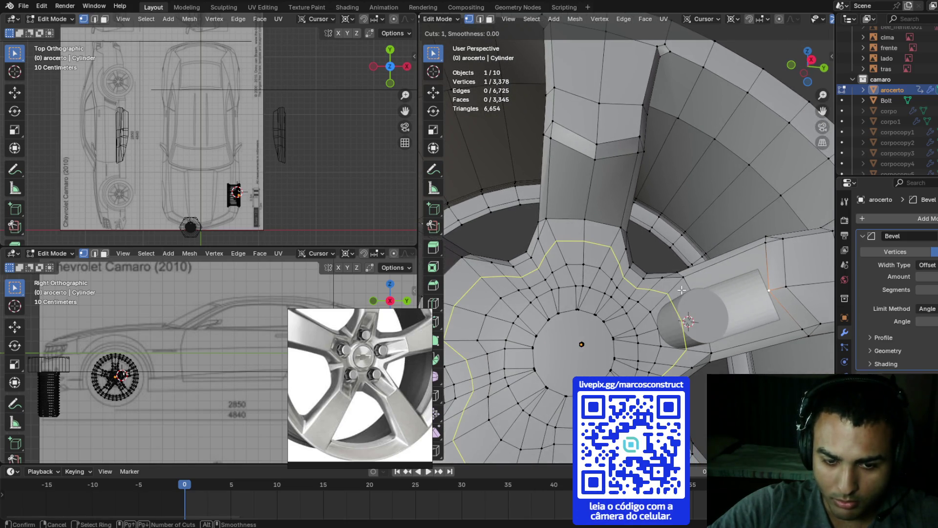
click(679, 292)
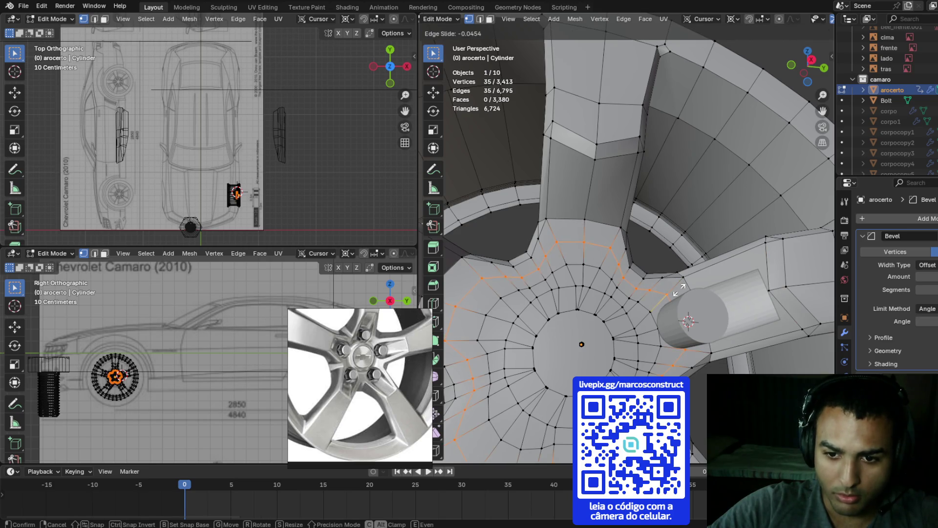
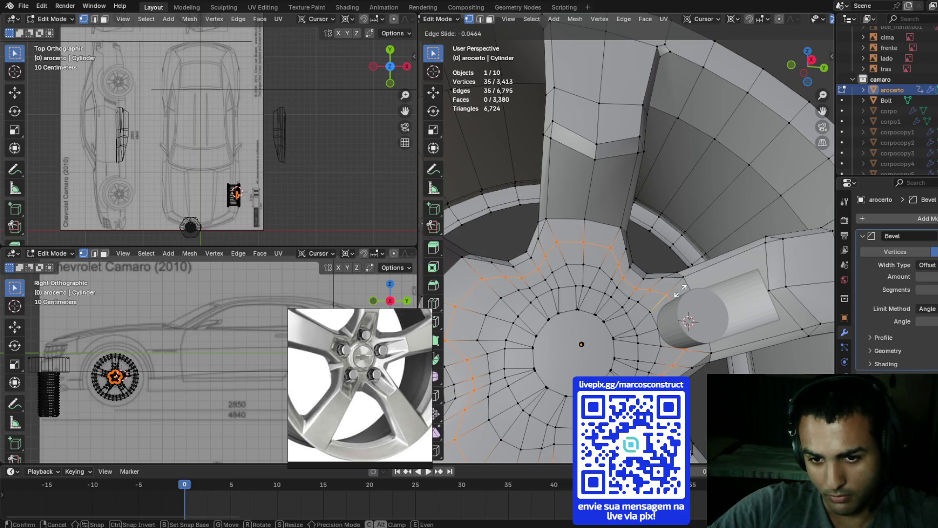
- Confirm the hub edge slide, then undo it to remove the extra edge loop around the hub
click(679, 291)
mouse_move(710, 257)
middle_down()
mouse_move(730, 230)
mouse_move(683, 236)
middle_up()
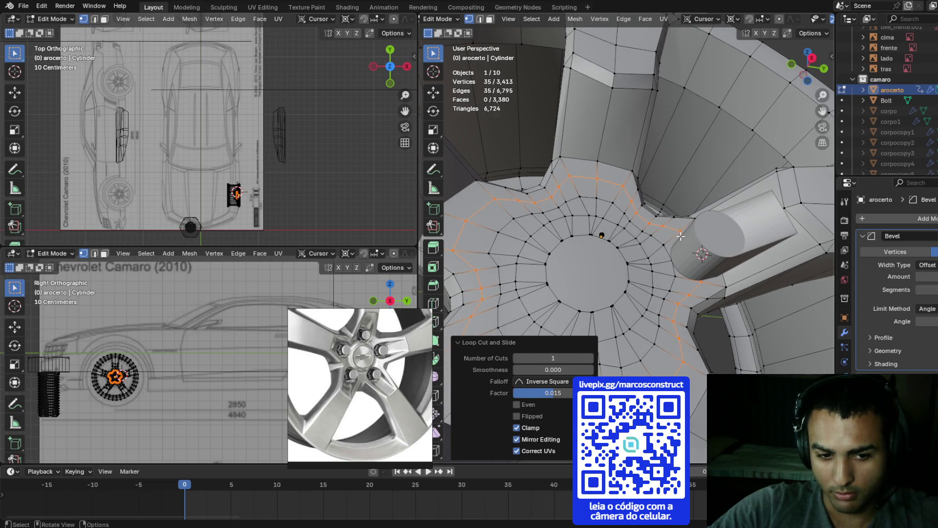
click(681, 236)
middle_drag(681, 236, 693, 276)
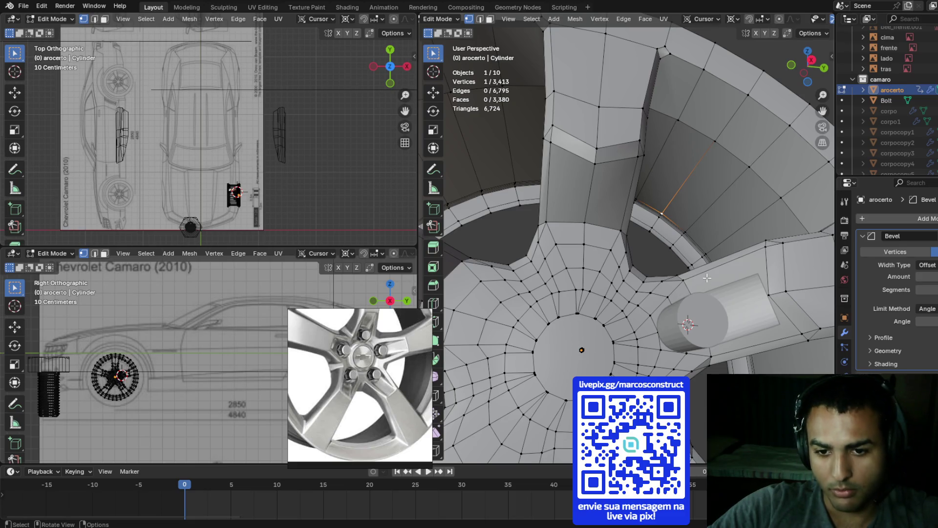
key(ctrl+z)
middle_drag(699, 286, 692, 267)
- Nudge the two selected spoke-joint vertices slightly along the Z axis
shift+click(704, 255)
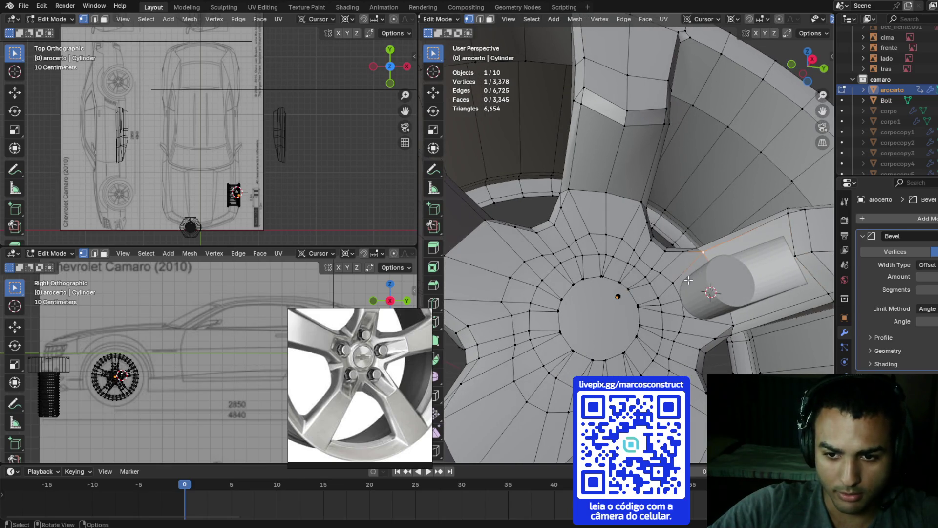
key(g)
key(z)
click(671, 267)
key(g)
key(z)
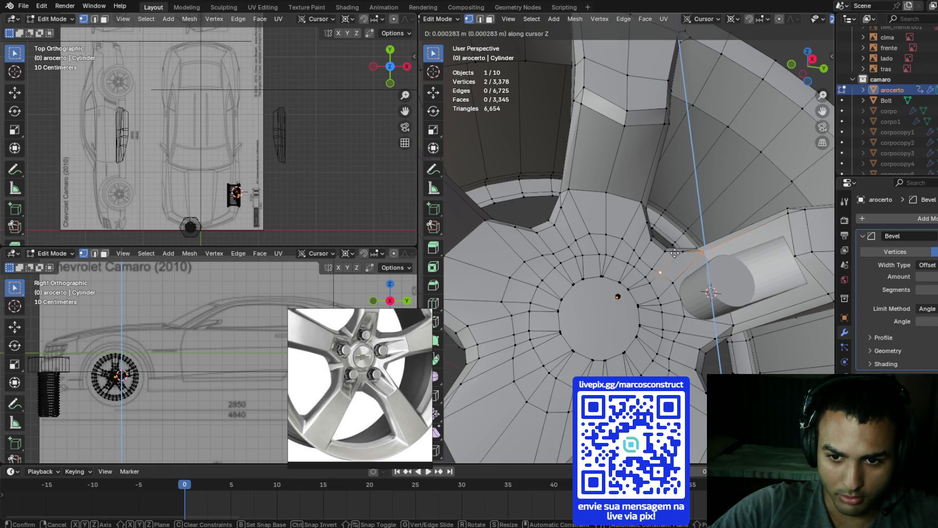
click(675, 253)
- Check a spoke-edge vertex, view the whole wheel, and return to Object Mode
mouse_move(674, 254)
middle_down()
mouse_move(689, 236)
mouse_move(673, 234)
mouse_move(682, 244)
mouse_move(687, 221)
middle_up()
click(687, 220)
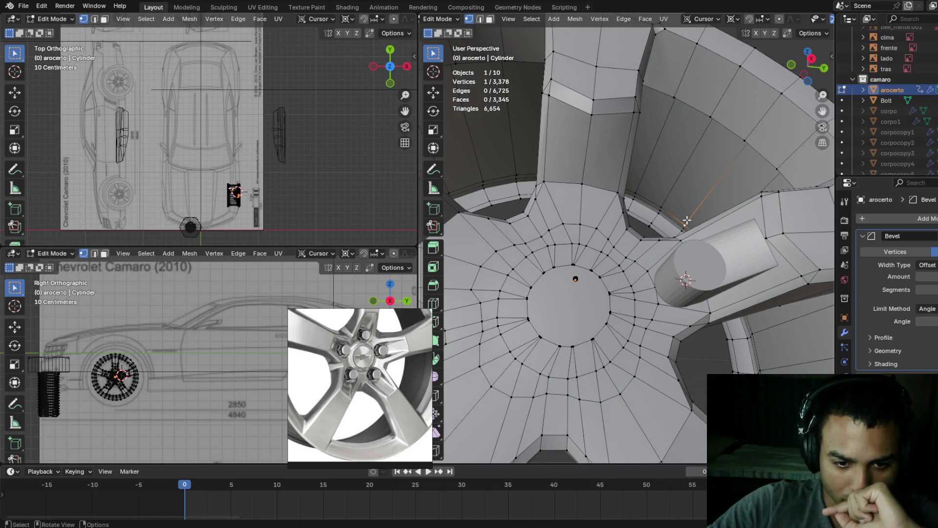
scroll(687, 221, down, 10)
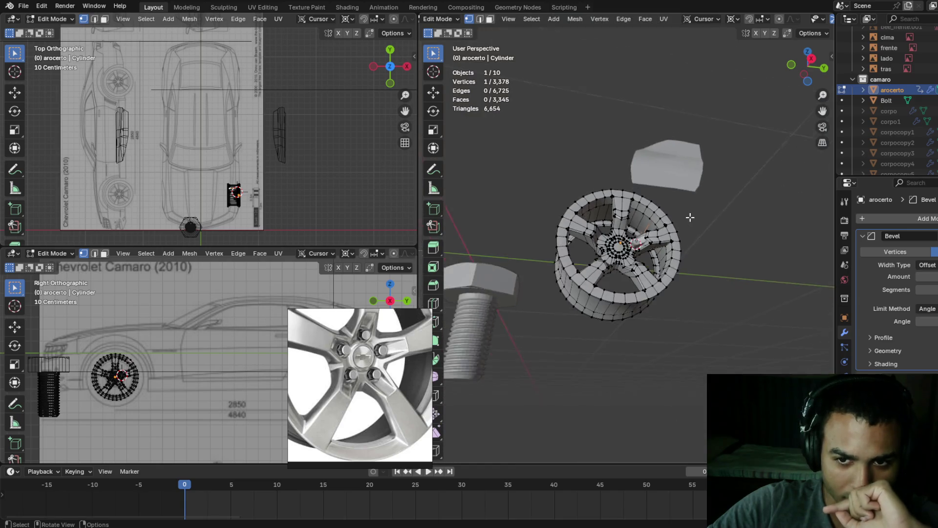
middle_drag(690, 230, 694, 240)
scroll(692, 238, up, 5)
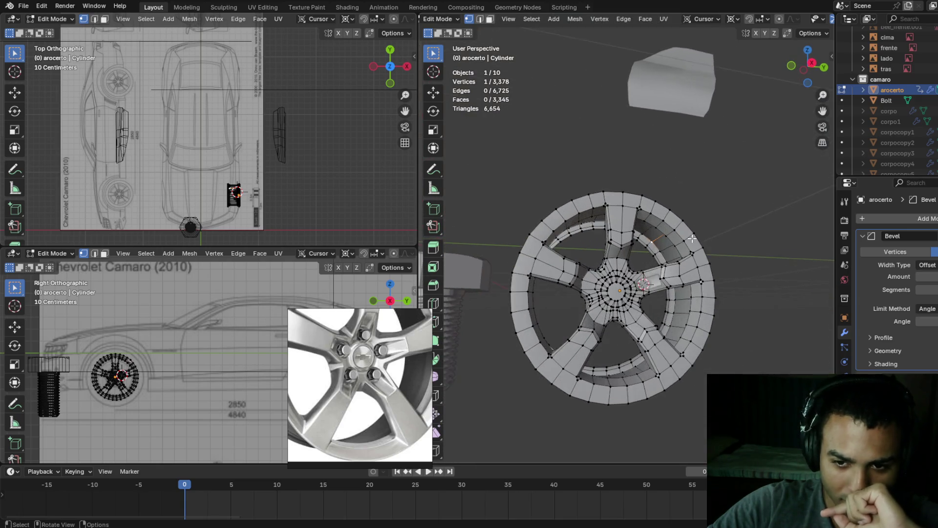
scroll(684, 240, up, 3)
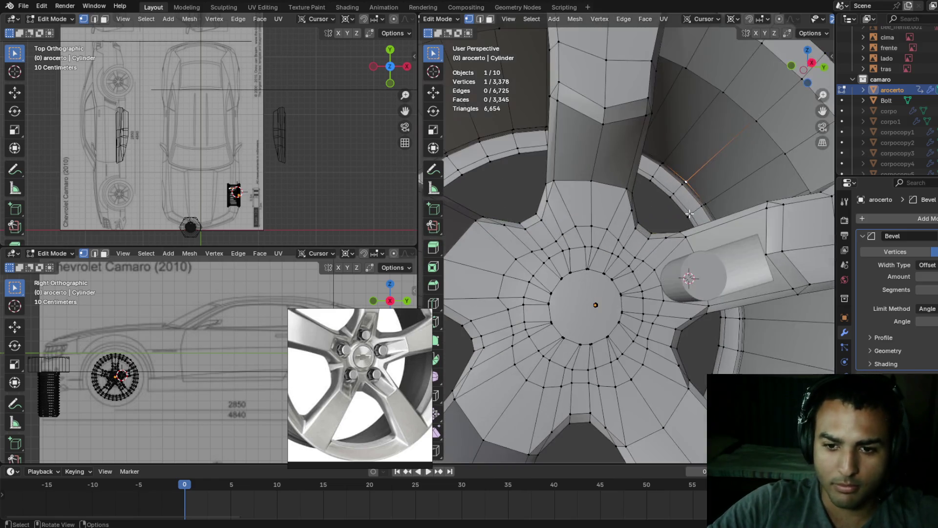
scroll(666, 219, up, 2)
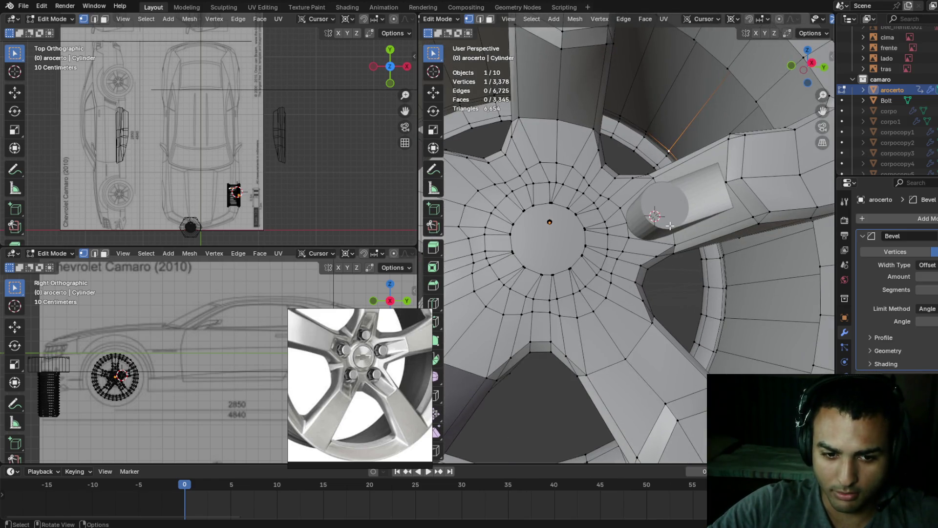
key(Tab)
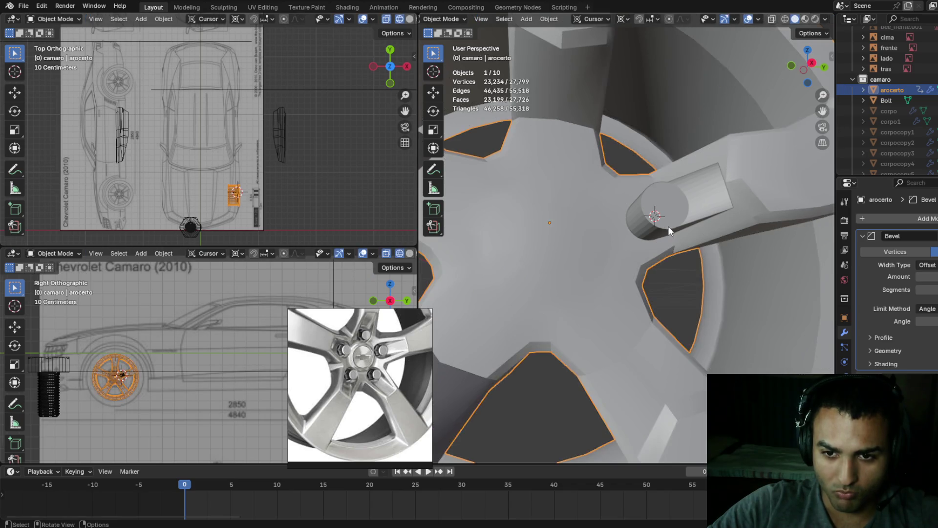
- Frame the bolt boss cylinder in right view and duplicate it in place
click(660, 224)
key(KP_Decimal)
key(KP_3)
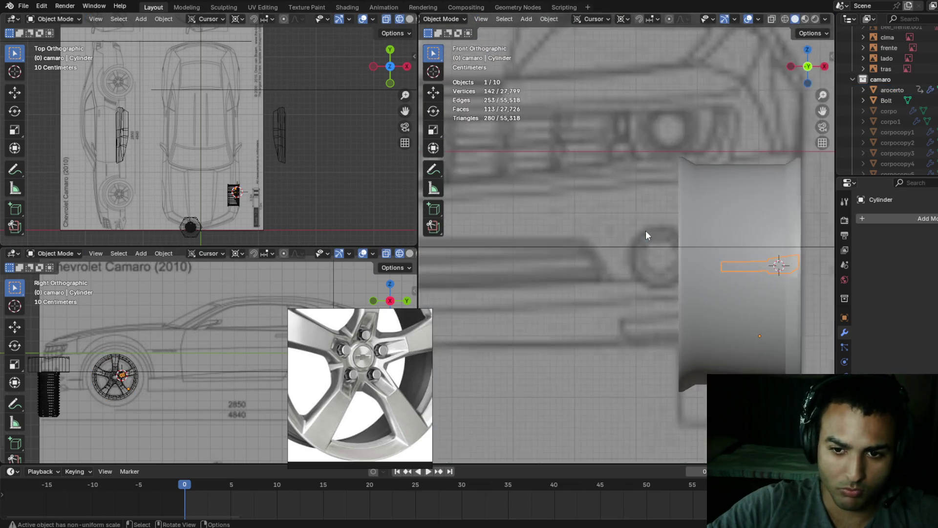
scroll(642, 225, up, 3)
scroll(634, 189, up, 2)
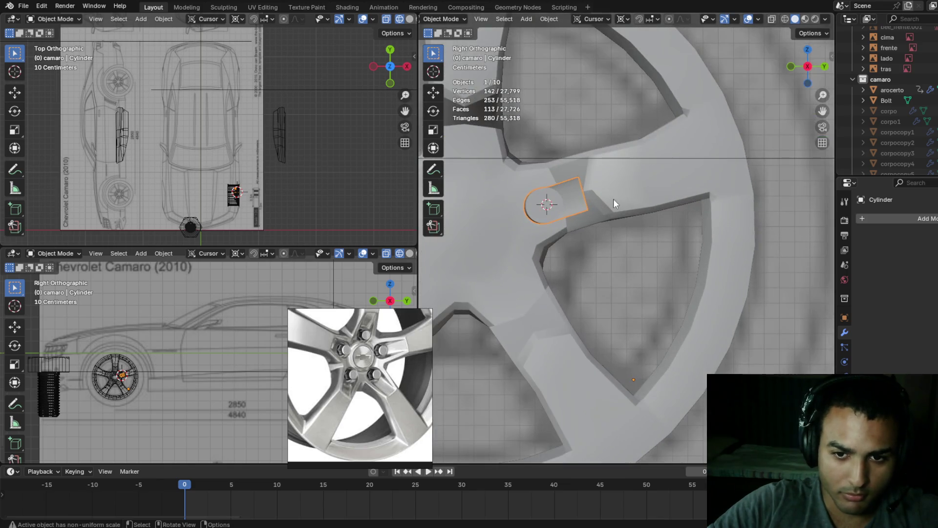
shift+middle_drag(546, 184, 651, 206)
scroll(660, 195, up, 3)
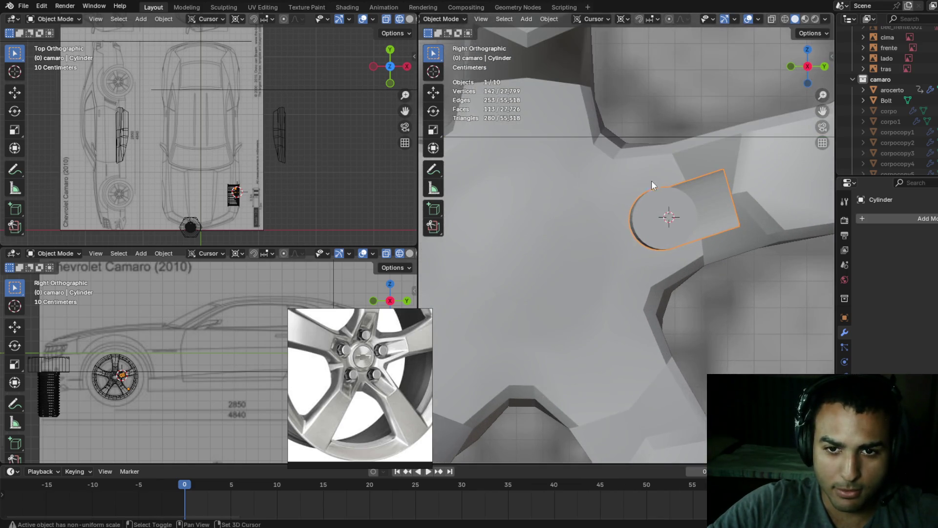
scroll(647, 181, down, 2)
scroll(700, 190, up, 1)
key(shift+d)
right_click(700, 191)
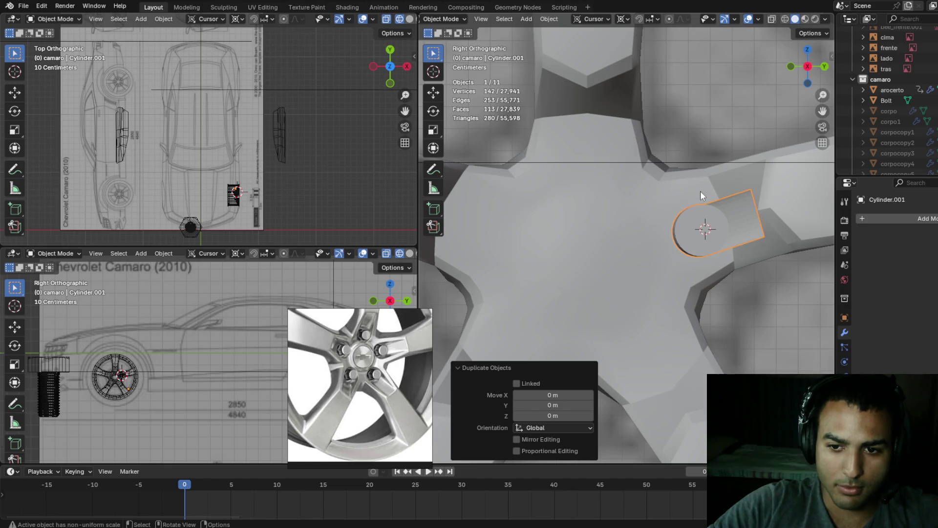
- Snap the 3D cursor to the rim's hub centre and select the inner hub ring
key(Tab)
key(Tab)
click(606, 223)
key(Tab)
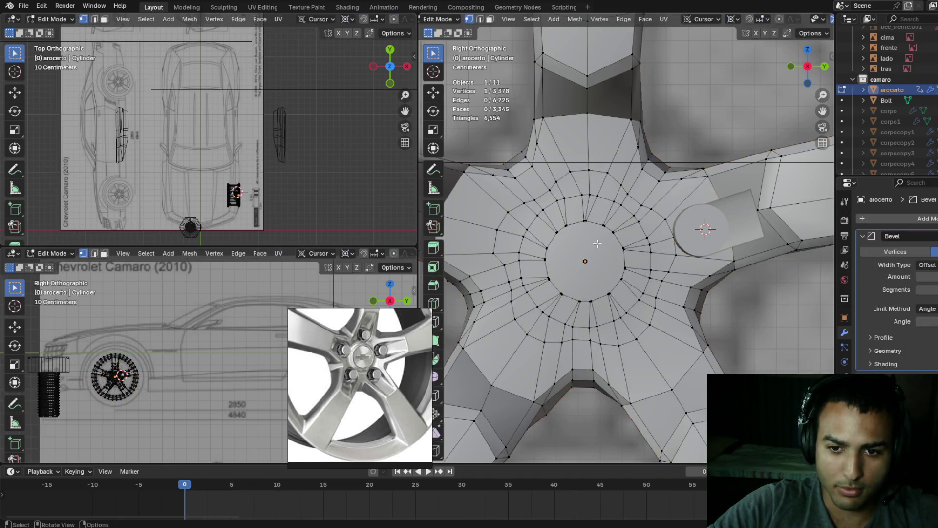
key(shift+s)
click(598, 315)
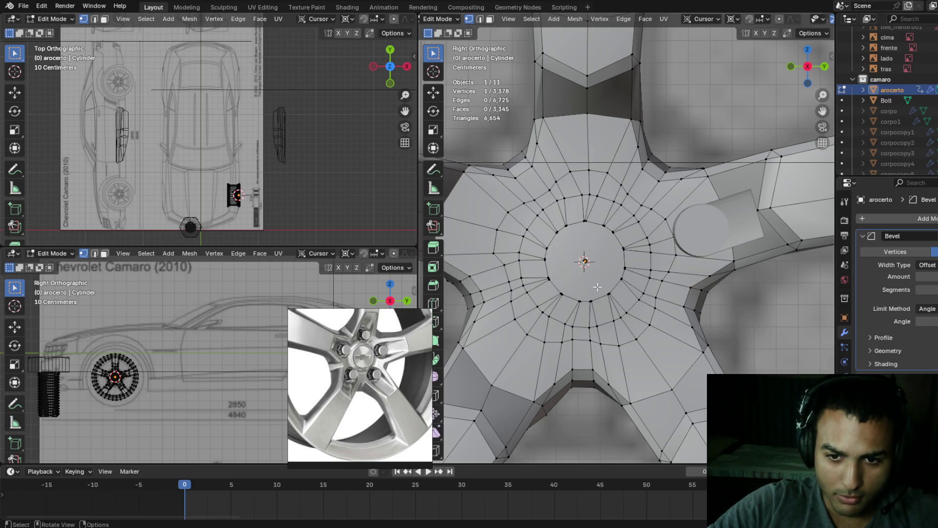
mouse_move(606, 281)
middle_down()
mouse_move(616, 230)
mouse_move(639, 220)
mouse_move(643, 272)
mouse_move(622, 280)
middle_up()
scroll(623, 280, down, 5)
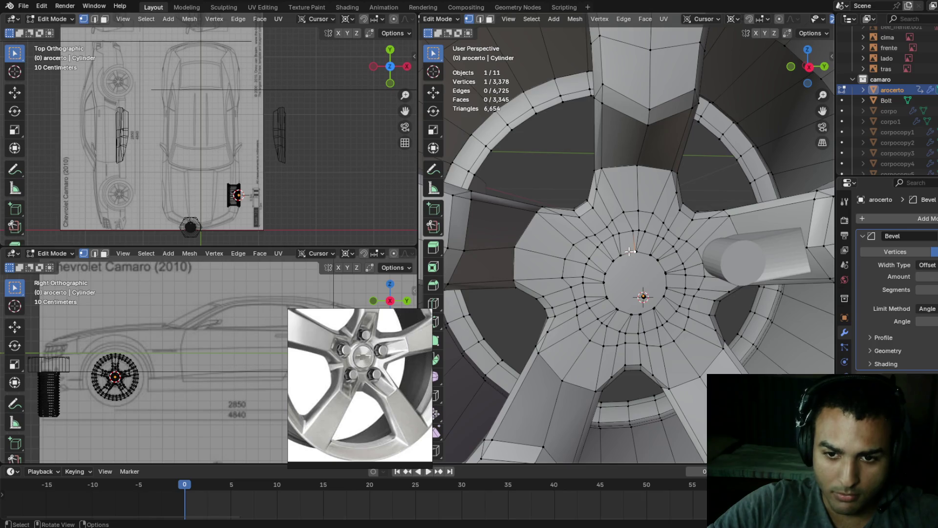
alt+click(627, 251)
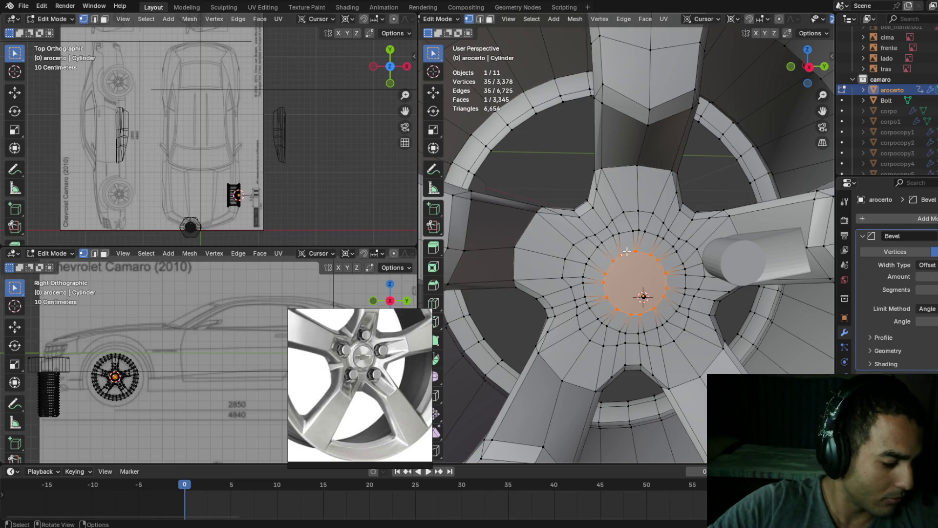
- Snap the 3D cursor to the hub centre, select the copied boss, and pivot around the 3D cursor
key(shift+s)
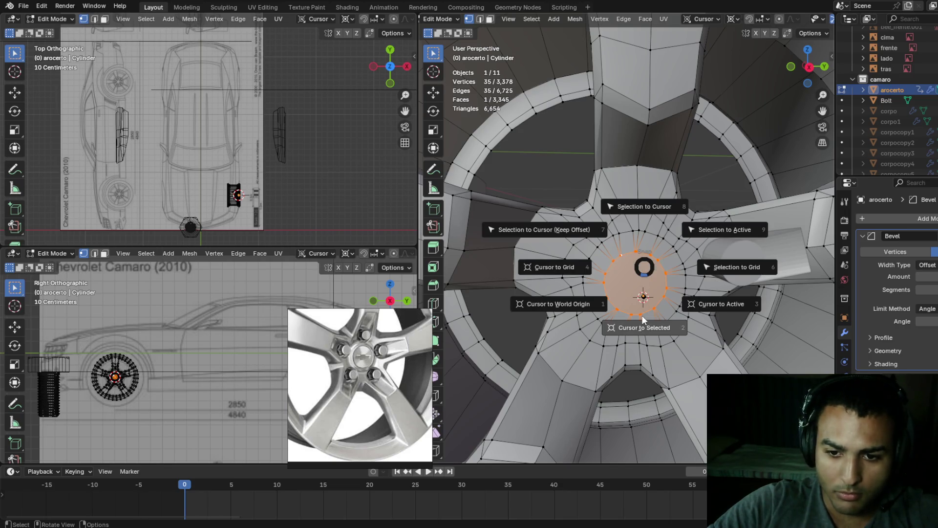
click(641, 320)
middle_drag(640, 320, 668, 288)
scroll(666, 288, up, 3)
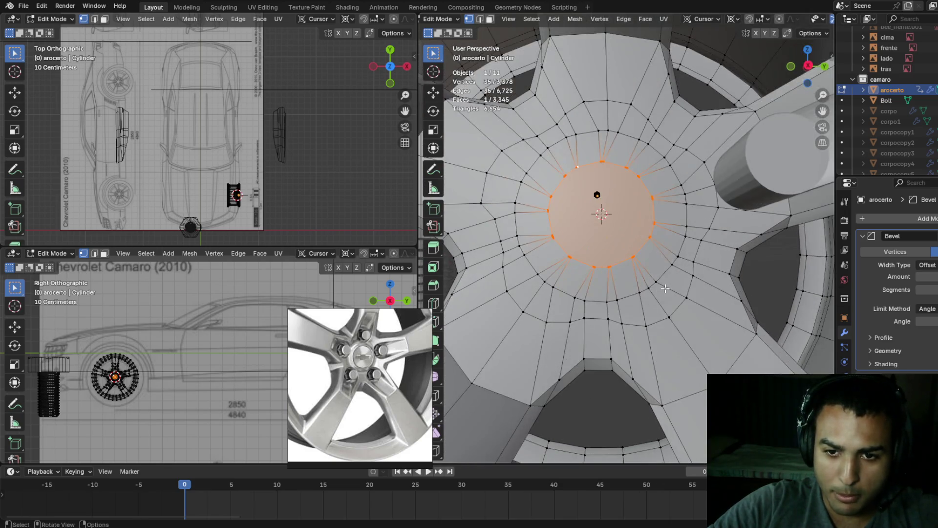
key(Tab)
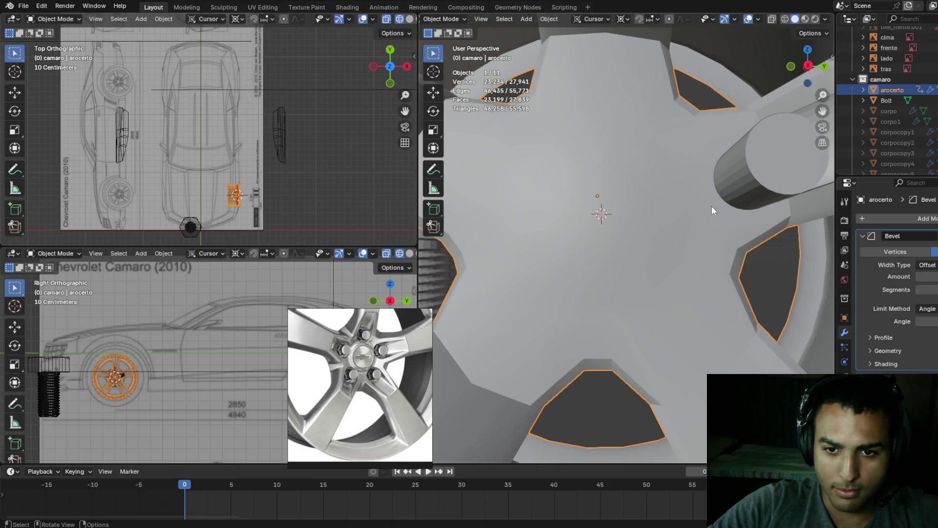
click(758, 177)
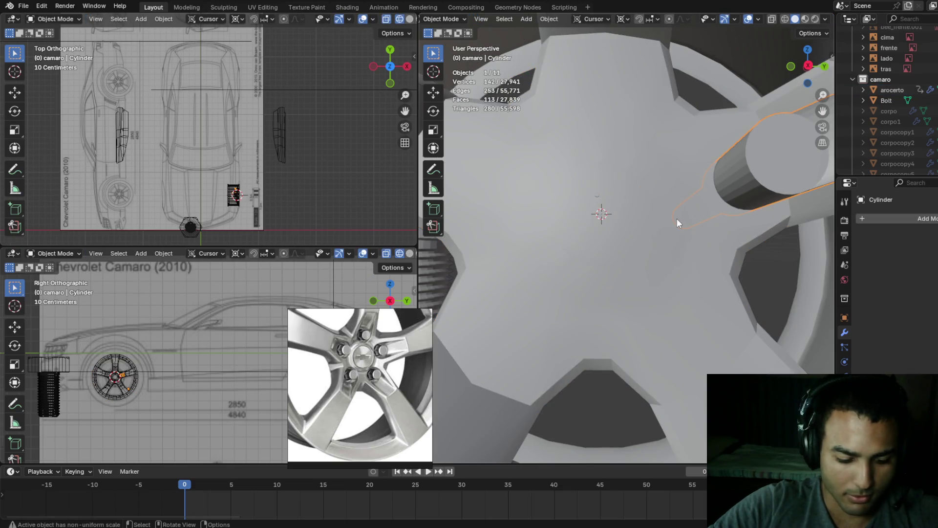
key(period)
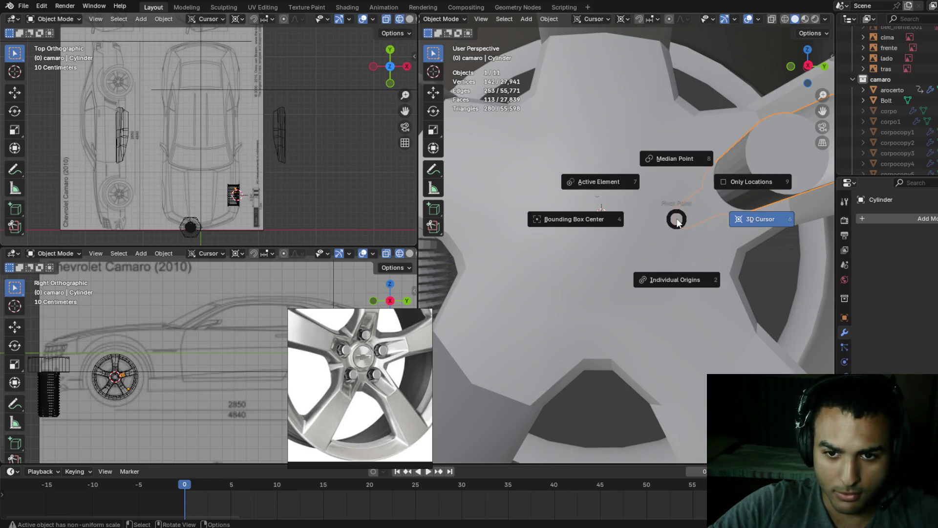
click(754, 217)
- Rotate the bolt boss copy about X around the hub, about 74.3°, then 72.5° more
scroll(682, 221, up, 3)
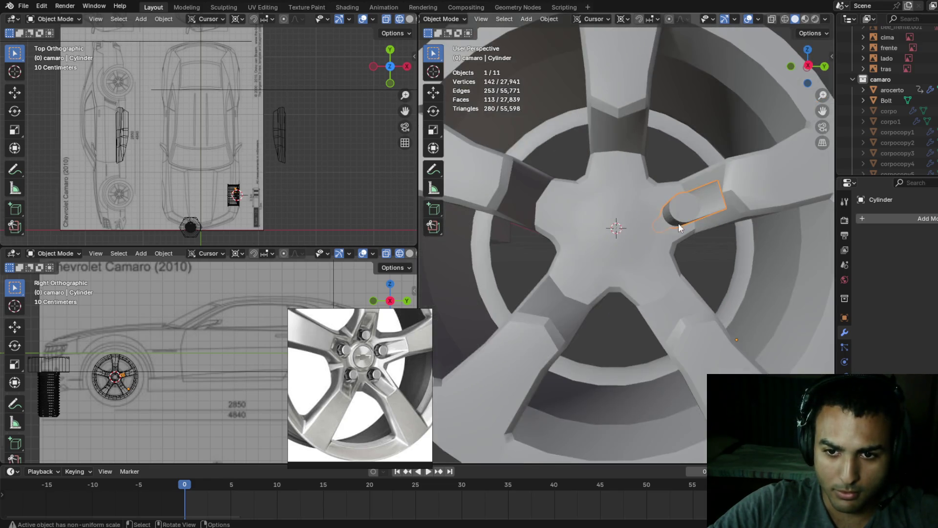
key(r)
key(x)
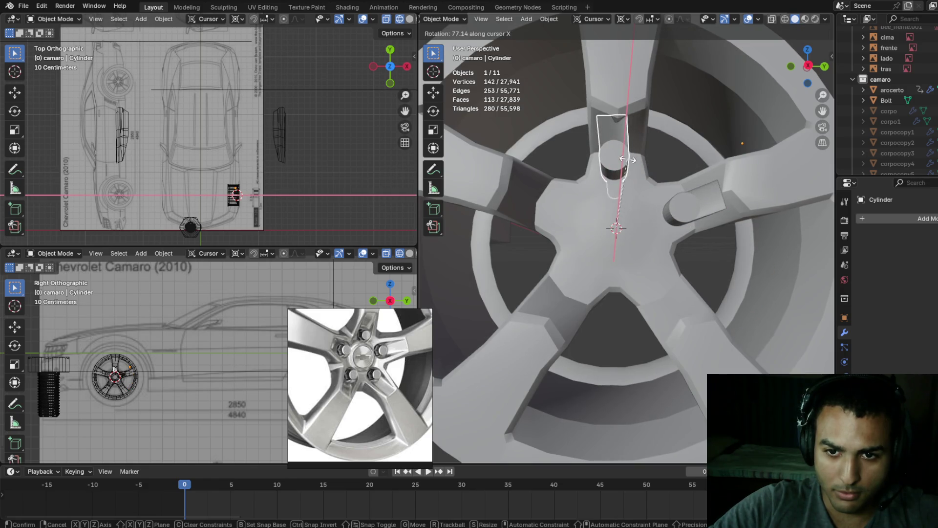
click(630, 160)
key(ctrl+z)
key(r)
key(x)
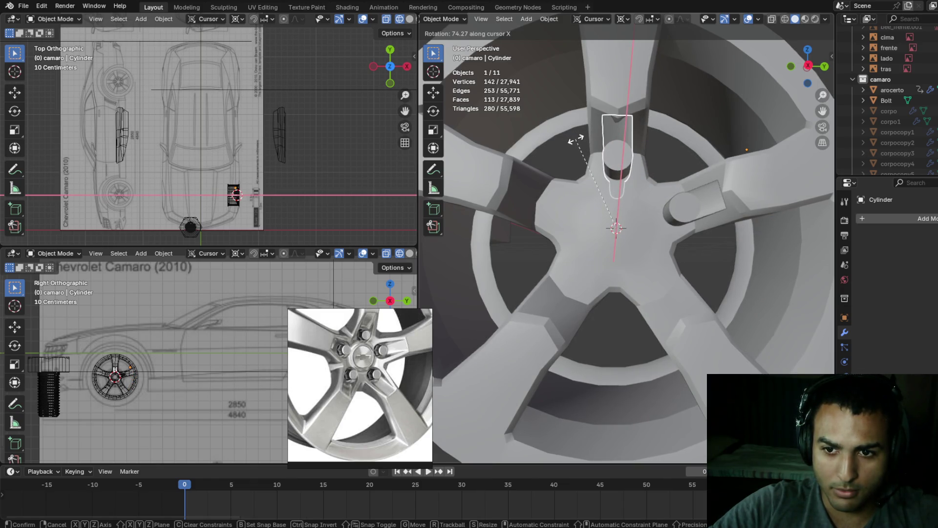
click(577, 140)
key(r)
key(x)
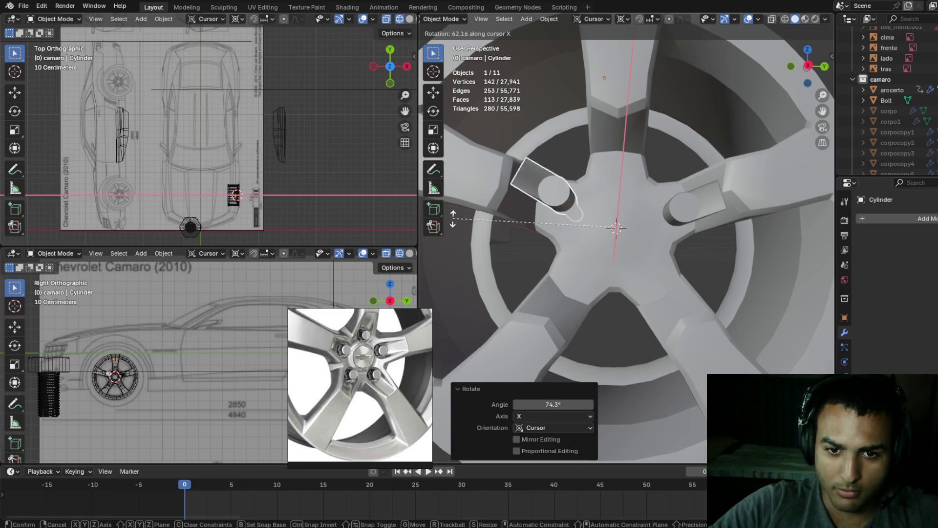
click(440, 248)
- View the wheel face-on from the right and undo the last boss rotation
mouse_move(445, 248)
middle_down()
mouse_move(551, 202)
mouse_move(588, 211)
mouse_move(571, 217)
middle_up()
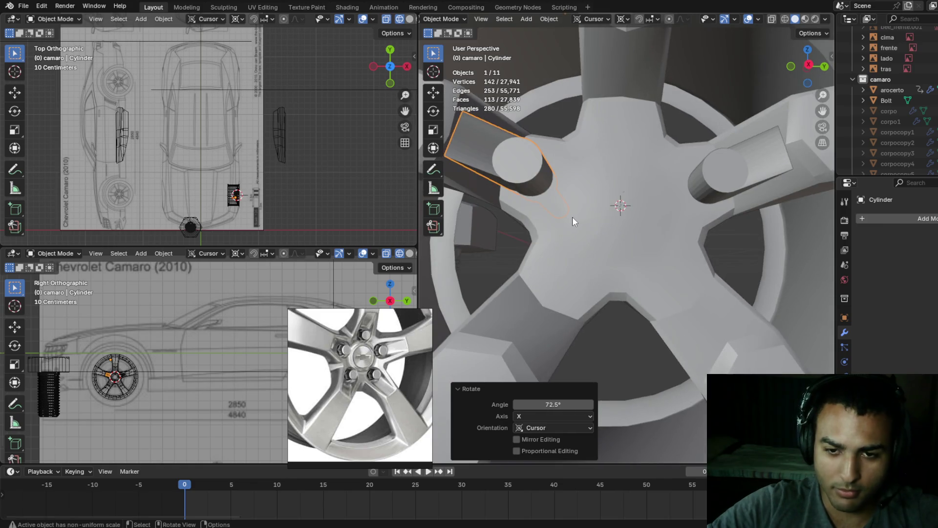
key(KP_3)
scroll(573, 216, up, 6)
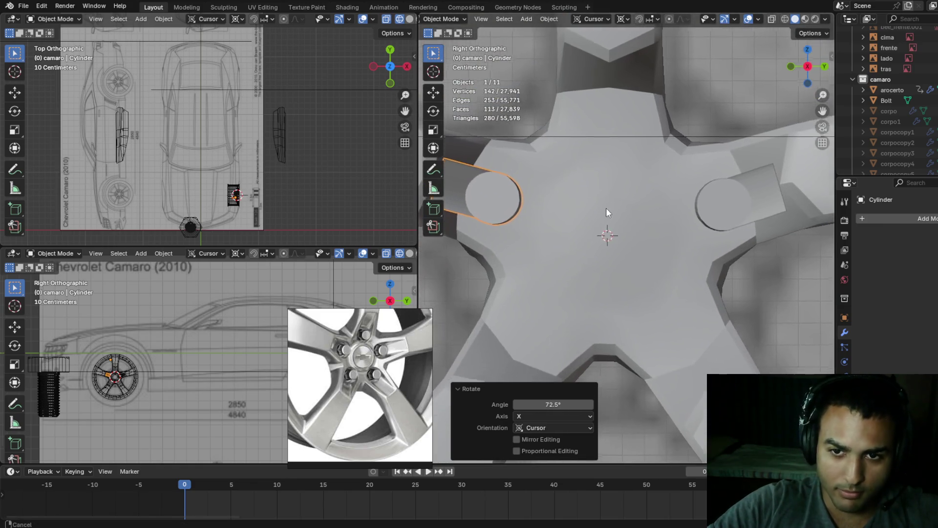
scroll(602, 212, down, 3)
scroll(598, 195, down, 4)
scroll(596, 192, up, 4)
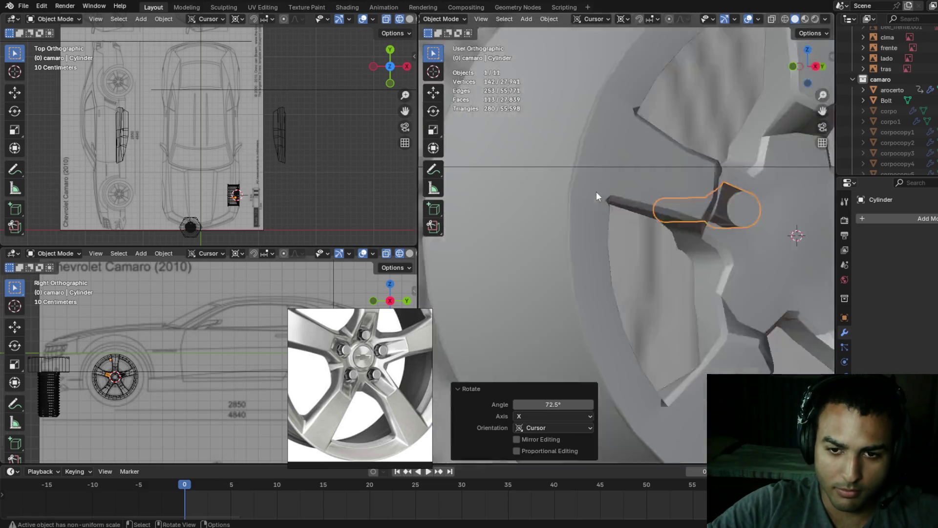
key(ctrl+z)
- Make three in-place boss copies, rotating them about X onto the left, lower-left and lower-right spokes
key(shift+d)
right_click(596, 192)
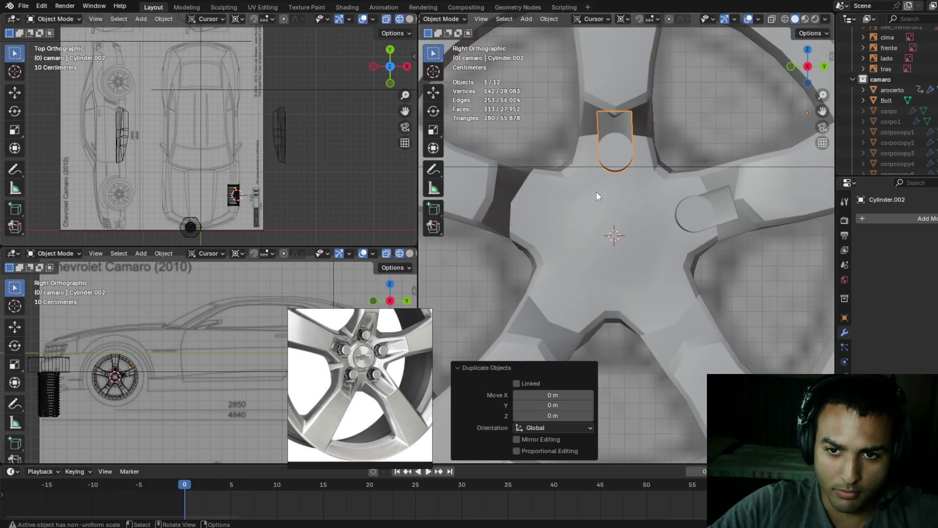
key(r)
key(x)
click(519, 246)
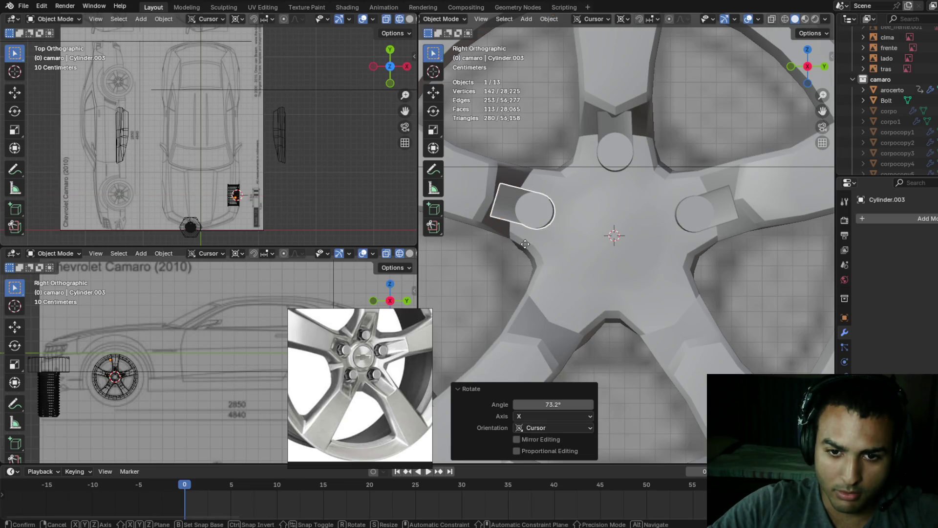
key(shift+d)
right_click(525, 244)
key(r)
key(x)
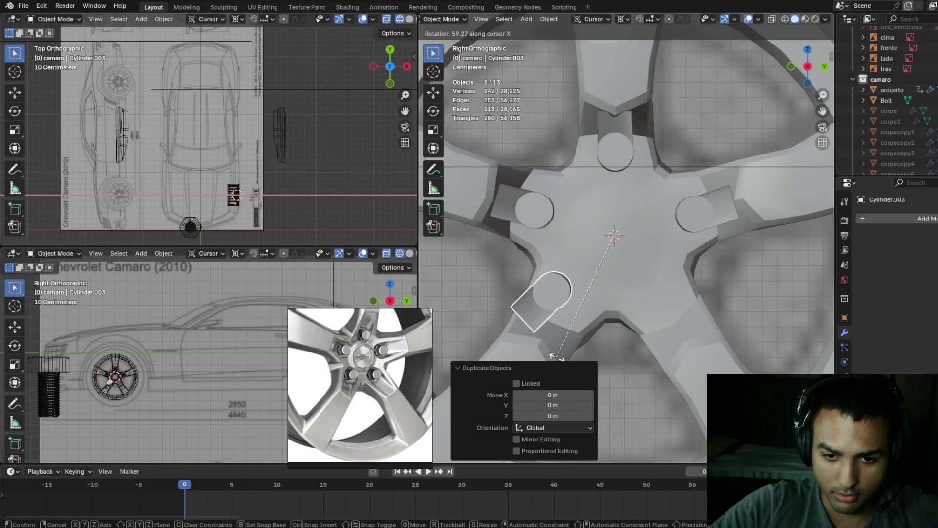
click(585, 367)
key(shift+d)
right_click(602, 351)
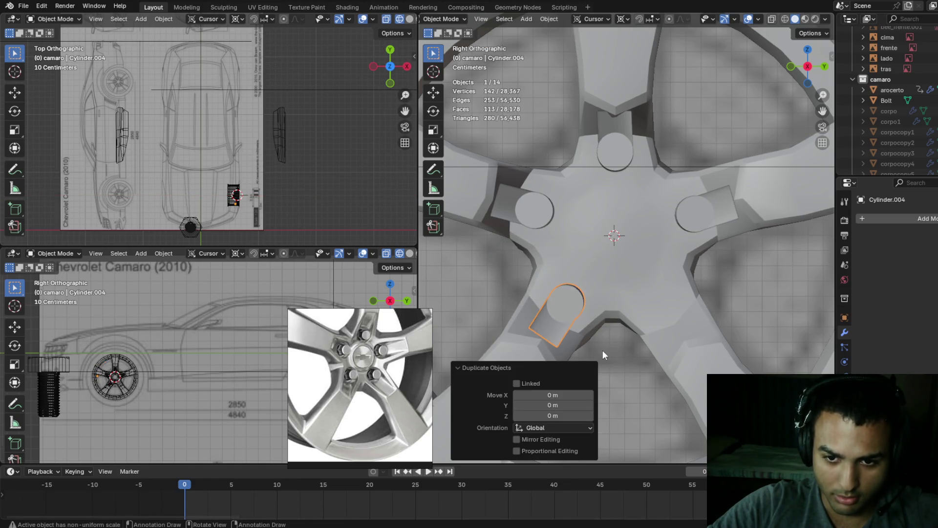
key(r)
key(x)
click(742, 297)
- Save the wheel file and enter Edit Mode on the boss cylinder
mouse_move(743, 297)
middle_down()
mouse_move(733, 269)
mouse_move(556, 309)
mouse_move(777, 298)
mouse_move(666, 256)
mouse_move(670, 221)
mouse_move(655, 234)
mouse_move(662, 246)
middle_up()
scroll(720, 278, down, 5)
scroll(591, 309, up, 3)
scroll(778, 298, up, 3)
key(ctrl+s)
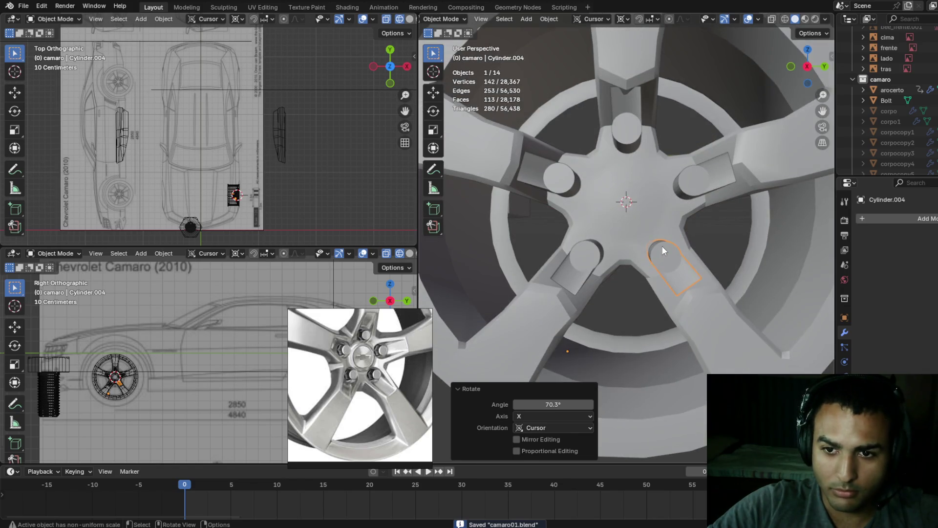
key(Tab)
mouse_move(712, 209)
middle_down()
mouse_move(700, 179)
mouse_move(706, 141)
mouse_move(677, 133)
middle_up()
- Select the boss tube's end ring and its hub-side geometry, using wireframe to see through the wheel
click(673, 132)
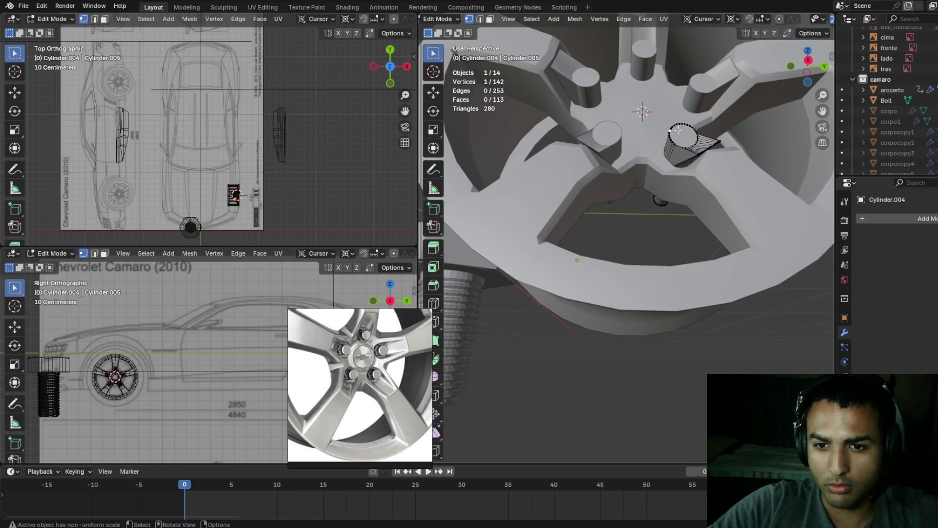
mouse_move(672, 128)
middle_down()
mouse_move(697, 151)
mouse_move(668, 184)
middle_up()
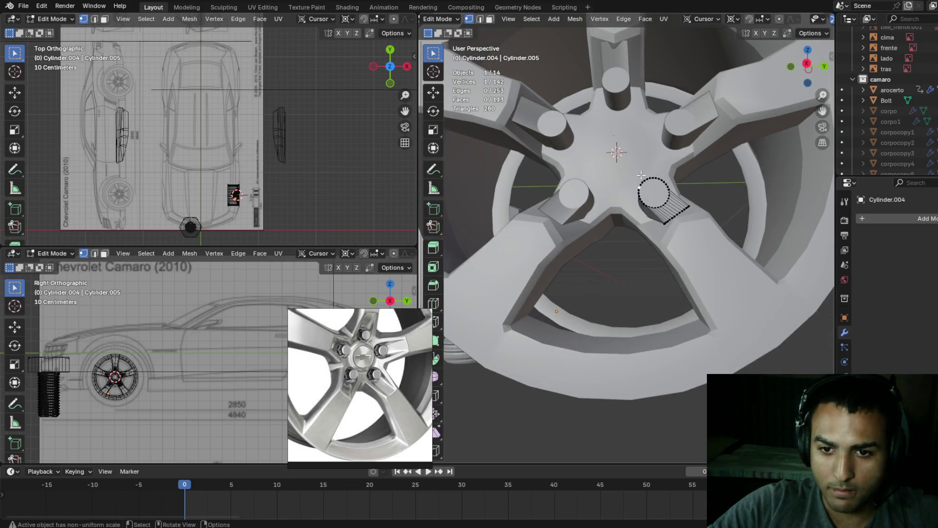
key(l)
key(z)
click(638, 213)
mouse_move(639, 214)
middle_down()
mouse_move(683, 190)
mouse_move(686, 172)
middle_up()
scroll(695, 152, up, 2)
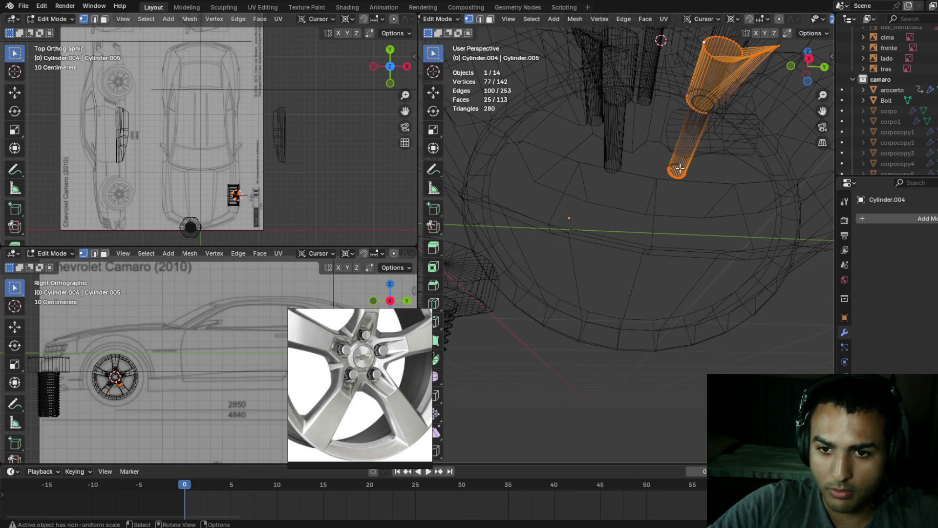
mouse_move(695, 150)
middle_down()
mouse_move(672, 181)
mouse_move(611, 155)
mouse_move(618, 130)
mouse_move(629, 191)
mouse_move(647, 172)
mouse_move(633, 121)
mouse_move(639, 162)
middle_up()
alt+click(623, 112)
alt+click(627, 119)
scroll(635, 162, down, 2)
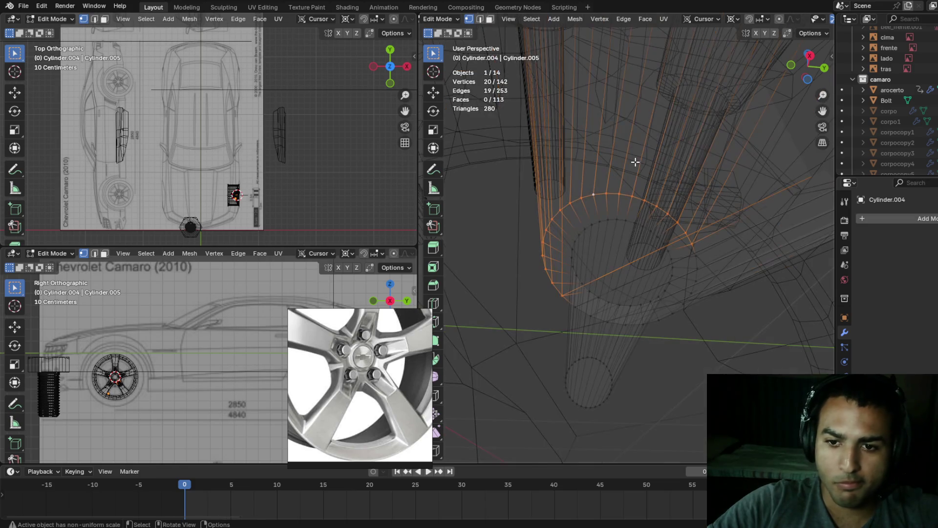
alt+click(702, 261)
middle_drag(703, 260, 639, 168)
scroll(687, 246, down, 5)
drag(600, 144, 703, 200)
key(z)
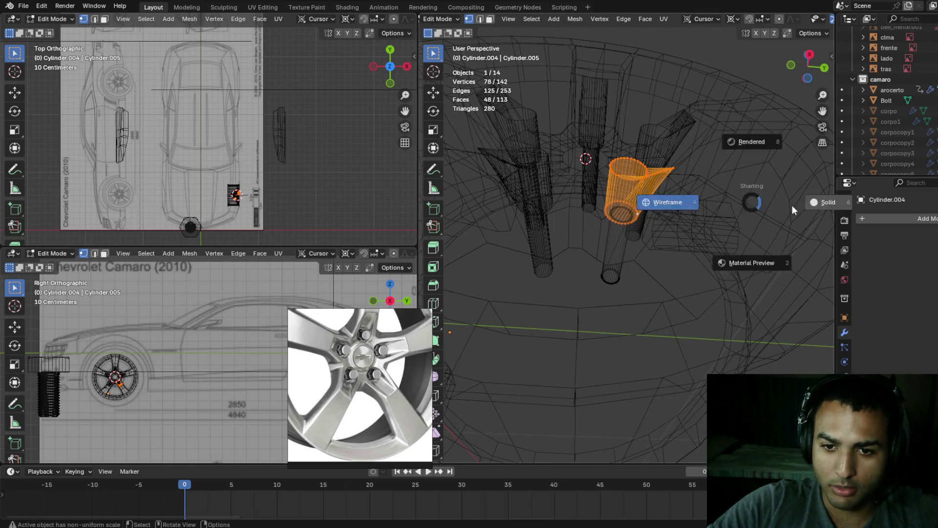
click(792, 204)
mouse_move(754, 188)
middle_down()
mouse_move(555, 168)
mouse_move(557, 159)
mouse_move(610, 176)
mouse_move(597, 197)
mouse_move(696, 217)
mouse_move(703, 243)
middle_up()
key(shift+z)
key(shift+z)
- Enlarge the selected boss to about 1.148 scale and leave Edit Mode
key(s)
click(703, 224)
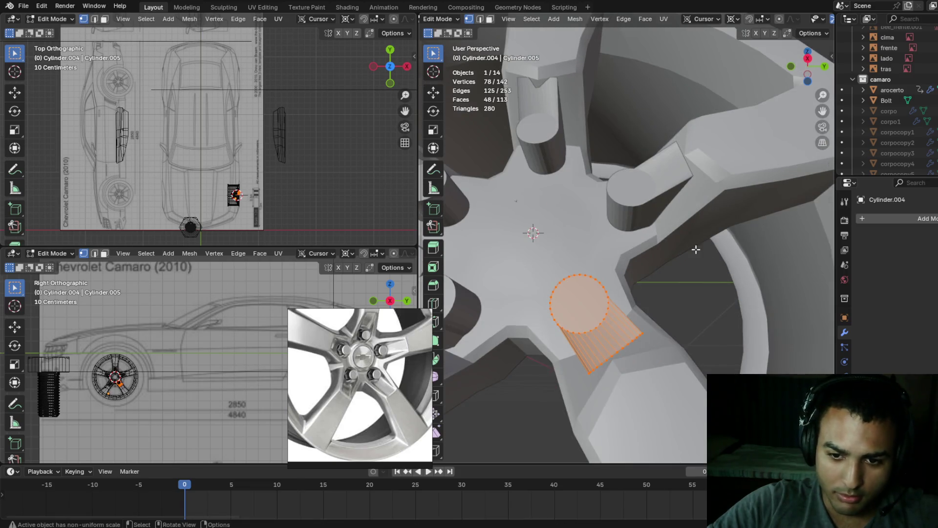
key(s)
click(712, 243)
middle_drag(713, 243, 738, 226)
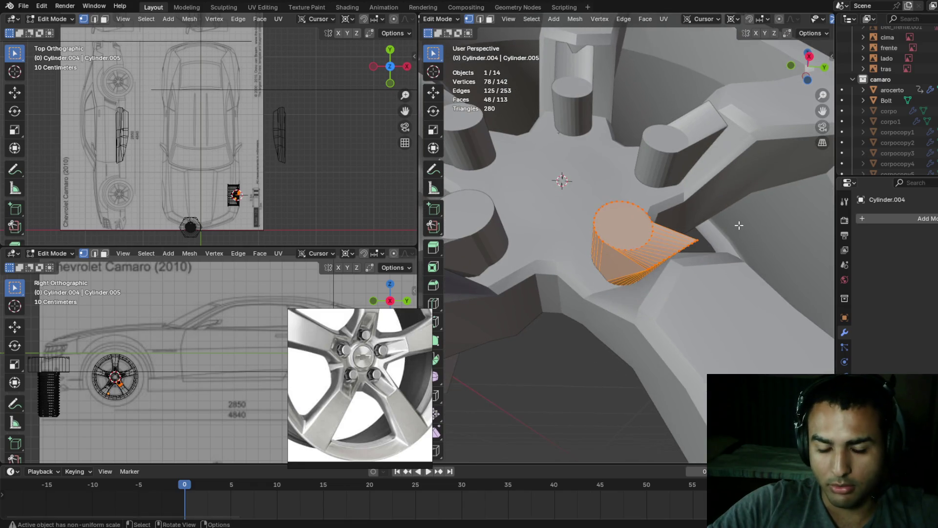
key(s)
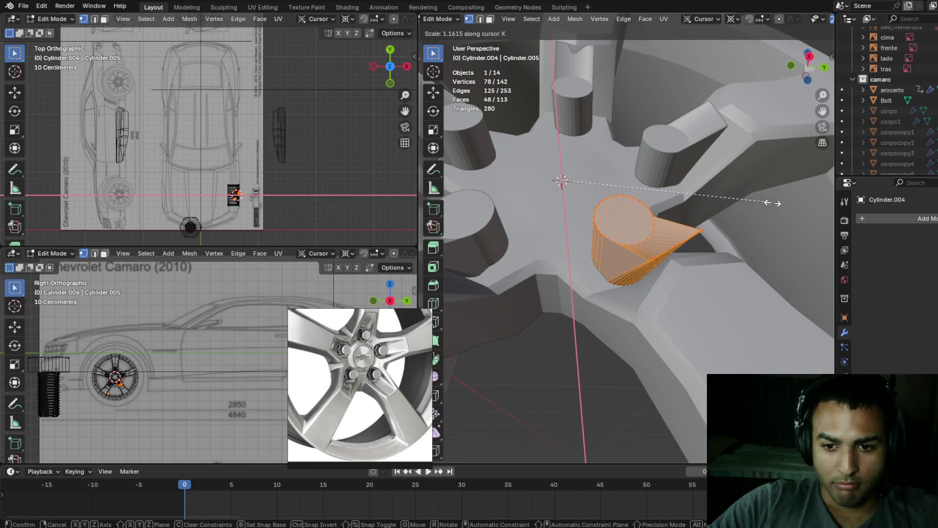
right_click(764, 215)
scroll(764, 215, down, 2)
key(Tab)
- Switch from the right boss to the lower-right bolt boss and enter its Edit Mode
mouse_move(761, 203)
middle_down()
mouse_move(778, 181)
mouse_move(753, 225)
mouse_move(781, 222)
mouse_move(761, 229)
middle_up()
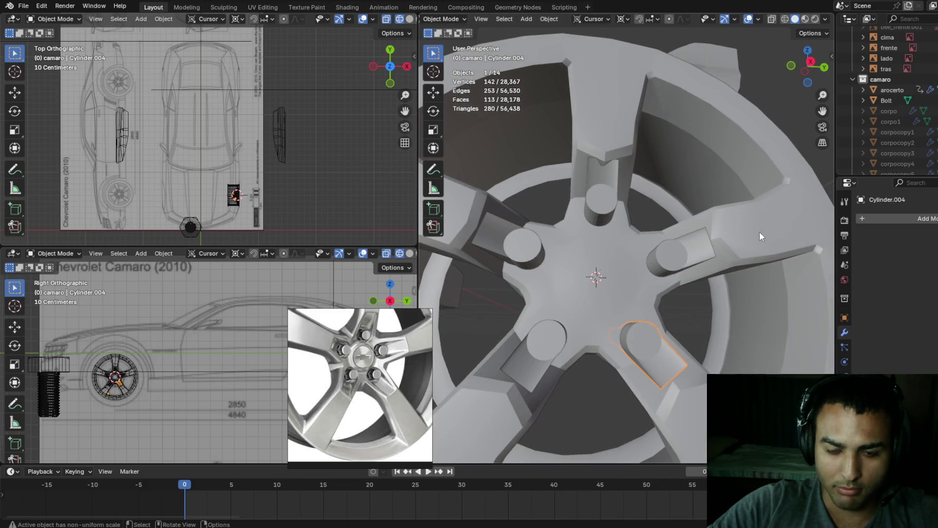
click(676, 256)
scroll(681, 262, up, 4)
scroll(667, 256, down, 3)
middle_drag(666, 257, 646, 249)
key(Tab)
scroll(646, 256, up, 3)
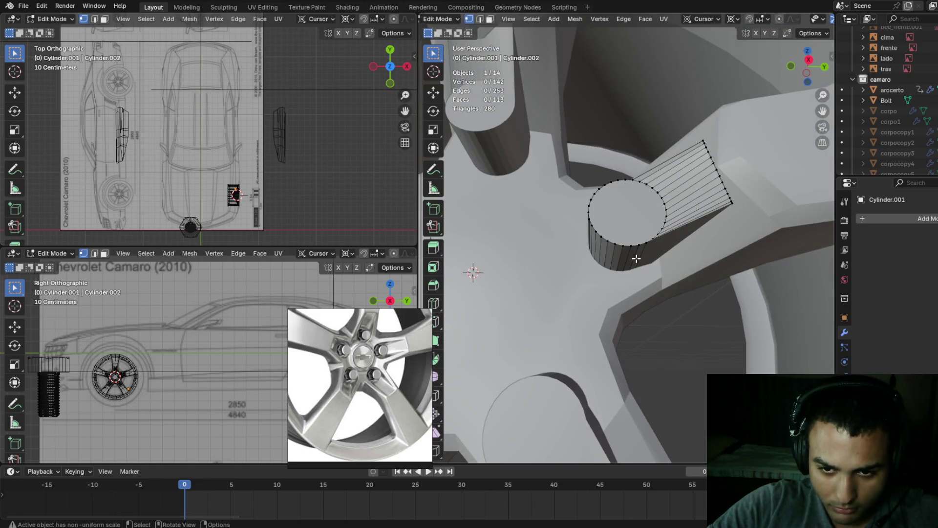
key(ctrl+z)
key(ctrl+z)
key(Tab)
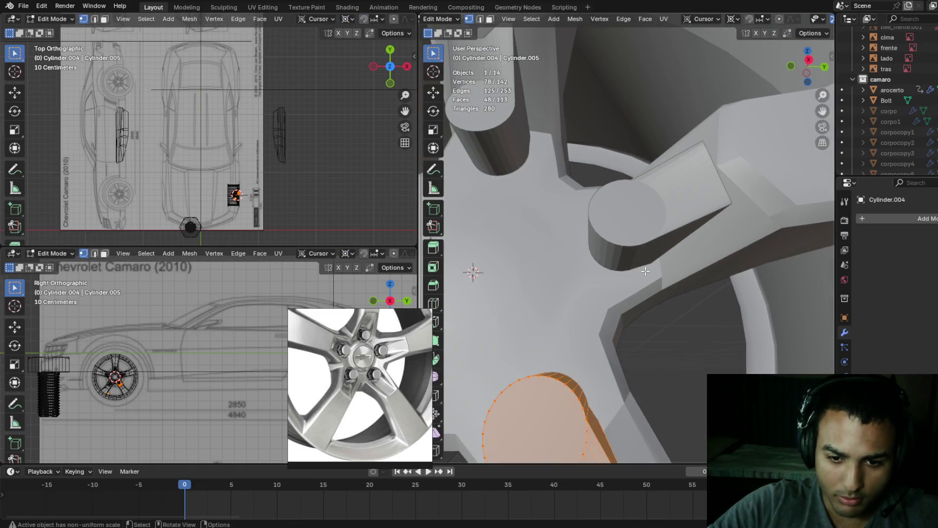
scroll(645, 271, down, 5)
key(Tab)
key(shift+z)
mouse_move(635, 279)
middle_down()
mouse_move(606, 293)
mouse_move(614, 304)
mouse_move(620, 245)
mouse_move(614, 253)
middle_up()
key(shift+z)
key(Tab)
scroll(614, 254, up, 4)
mouse_move(658, 279)
middle_down()
mouse_move(639, 241)
mouse_move(647, 246)
middle_up()
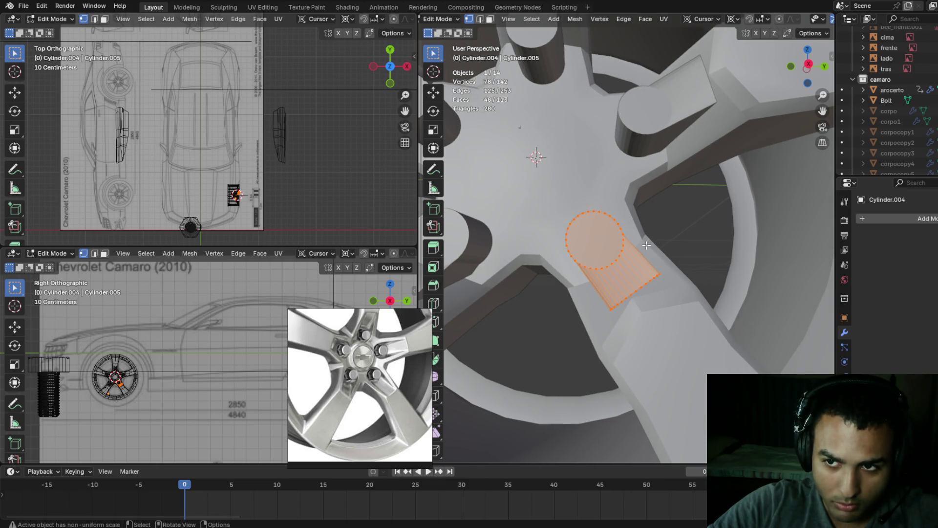
- Widen the lower-right boss to 1.1 along Y, then scale it uniformly to 1.079
key(s)
key(y)
click(672, 234)
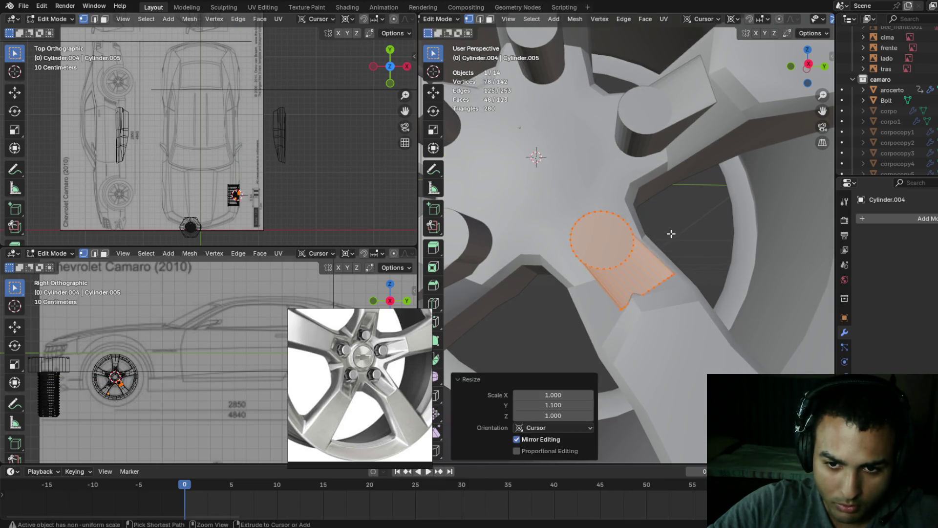
key(s)
key(x)
key(Escape)
key(s)
key(z)
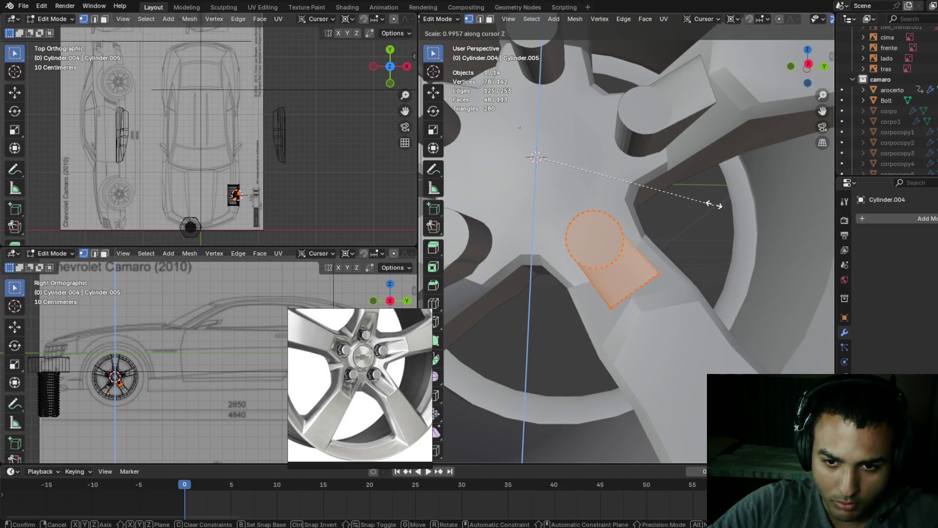
key(z)
mouse_move(715, 205)
alt+middle_down()
mouse_move(717, 194)
mouse_move(707, 200)
alt+middle_up()
click(719, 192)
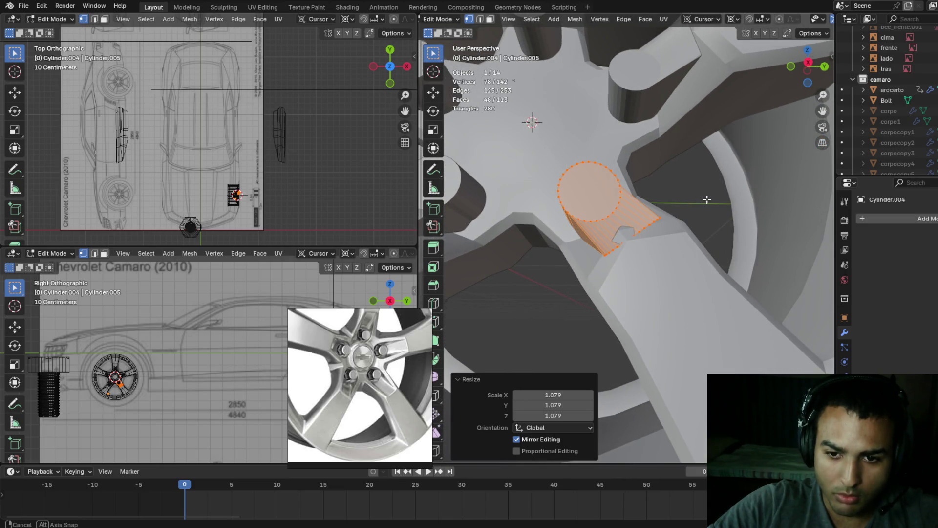
mouse_move(709, 201)
middle_down()
mouse_move(717, 191)
mouse_move(653, 229)
middle_up()
key(Tab)
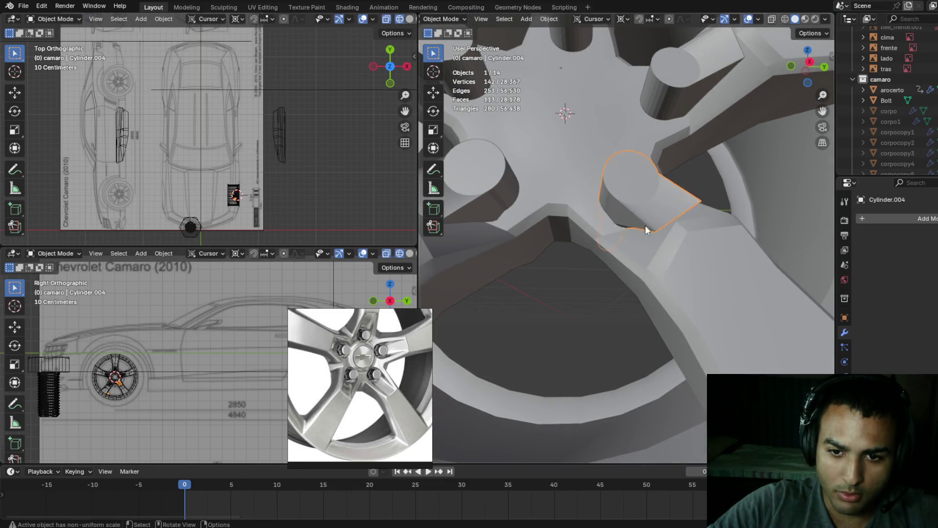
click(608, 230)
- Add a new edge loop around the hub of the rim mesh
key(Tab)
key(ctrl+r)
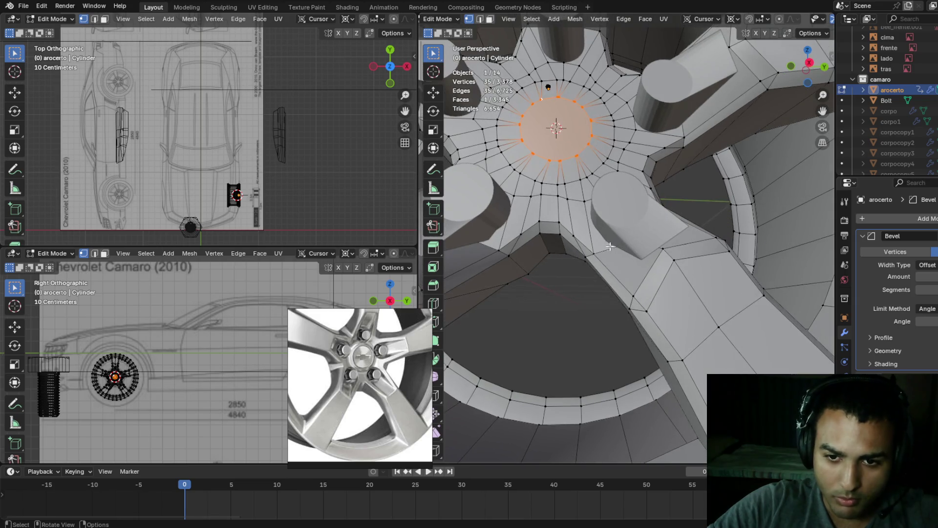
click(595, 237)
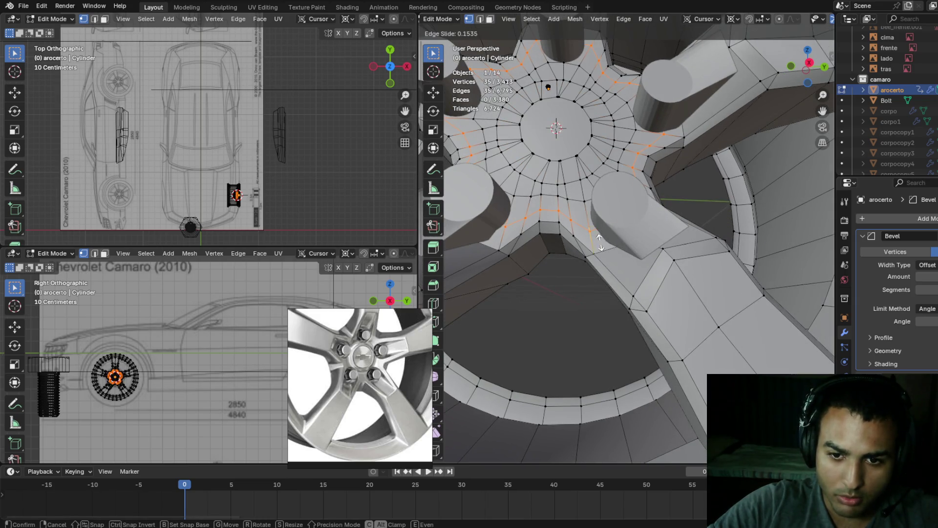
click(601, 240)
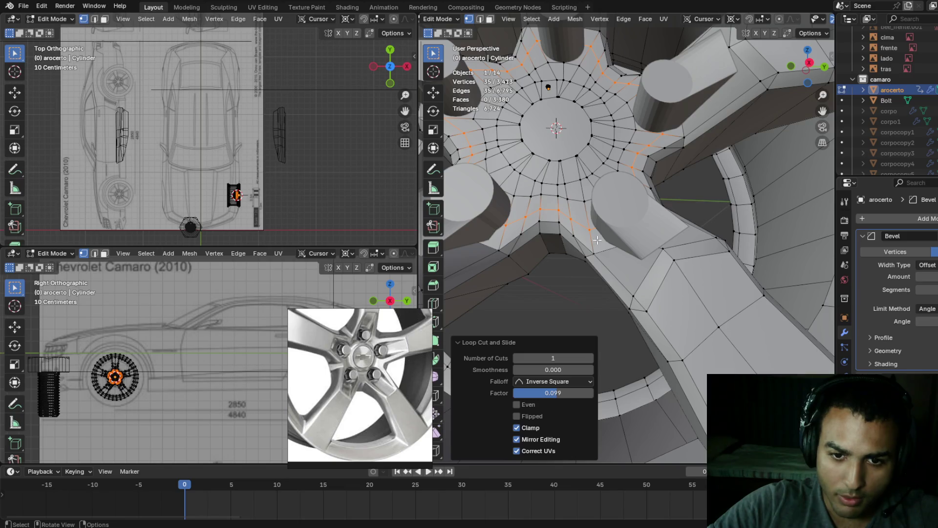
- Select four hub vertices and shift them slightly along the cursor's X axis
click(509, 230)
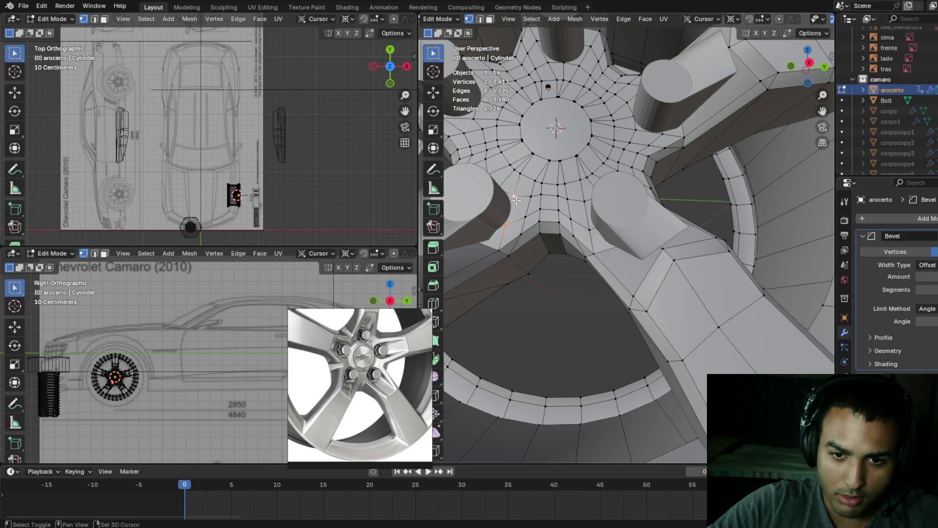
shift+middle_drag(585, 214, 541, 265)
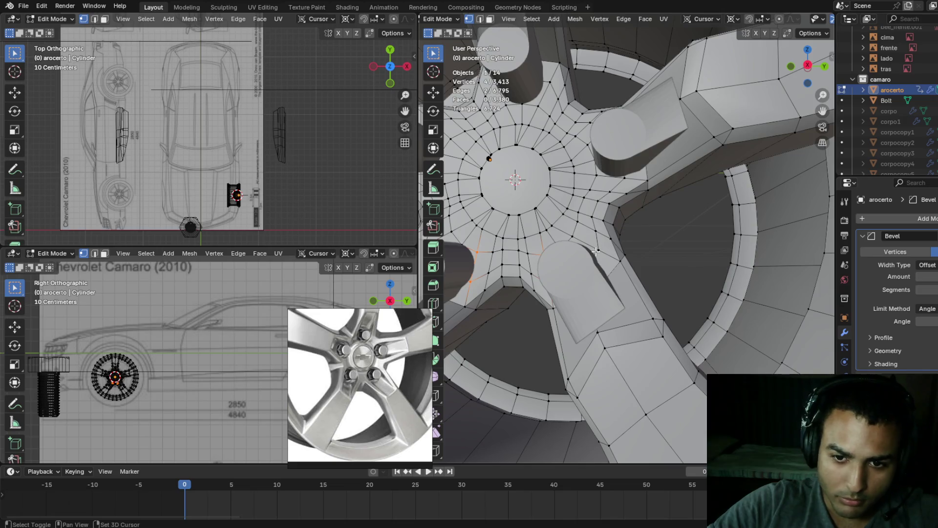
shift+middle_drag(623, 180, 689, 219)
shift+click(655, 182)
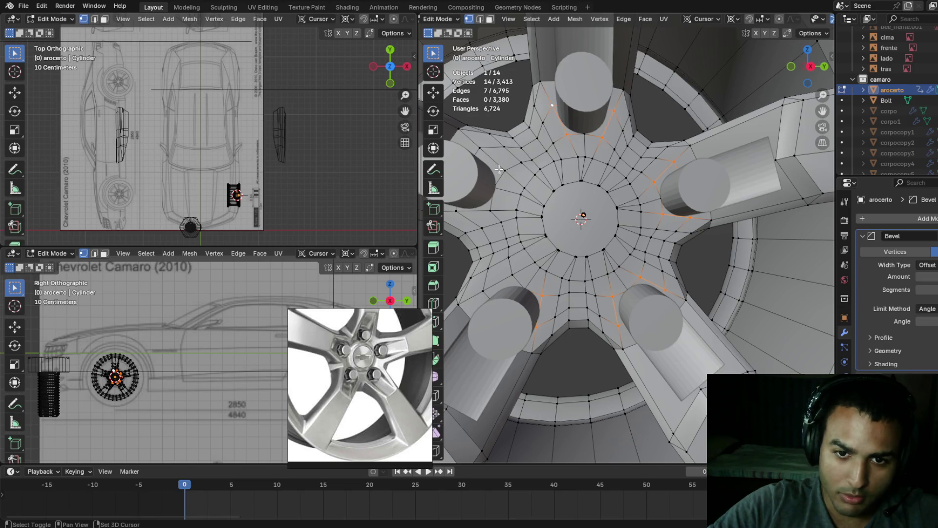
shift+click(485, 151)
shift+middle_drag(486, 150, 543, 200)
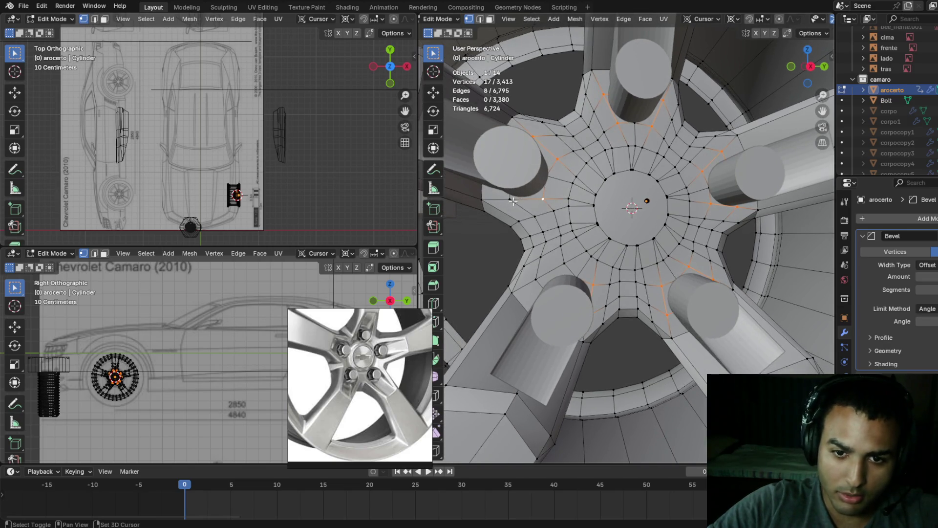
shift+click(566, 264)
middle_drag(566, 264, 630, 241)
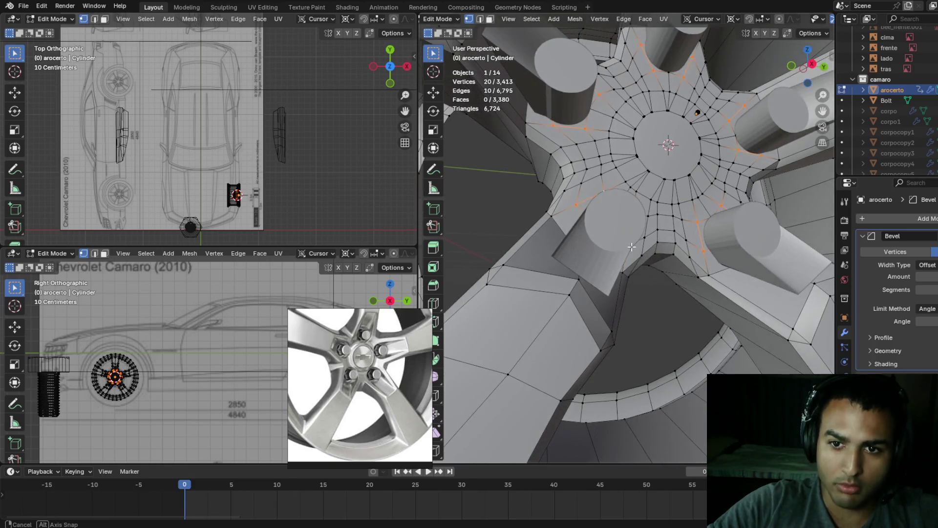
key(g)
key(x)
click(635, 242)
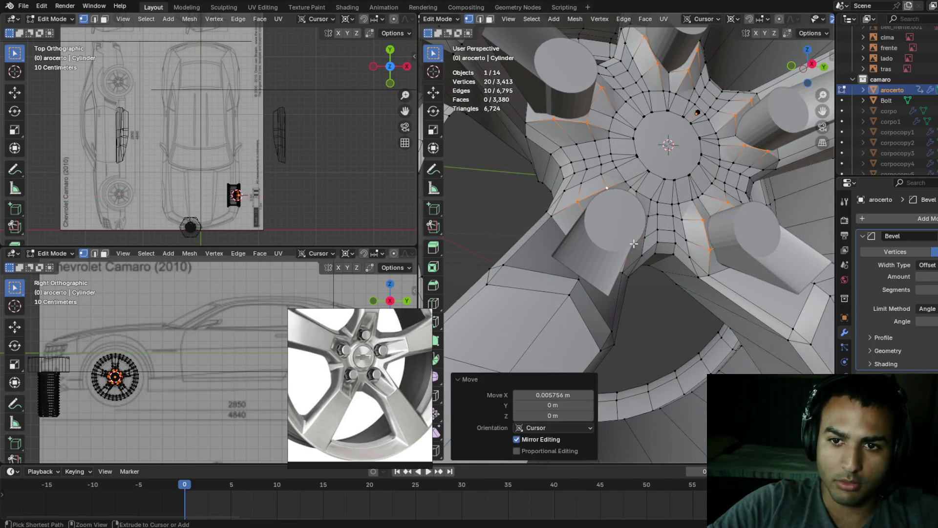
- Drop one vertex from the selection and switch to wireframe to reach hidden vertices
mouse_move(634, 241)
middle_down()
mouse_move(661, 150)
mouse_move(606, 103)
middle_up()
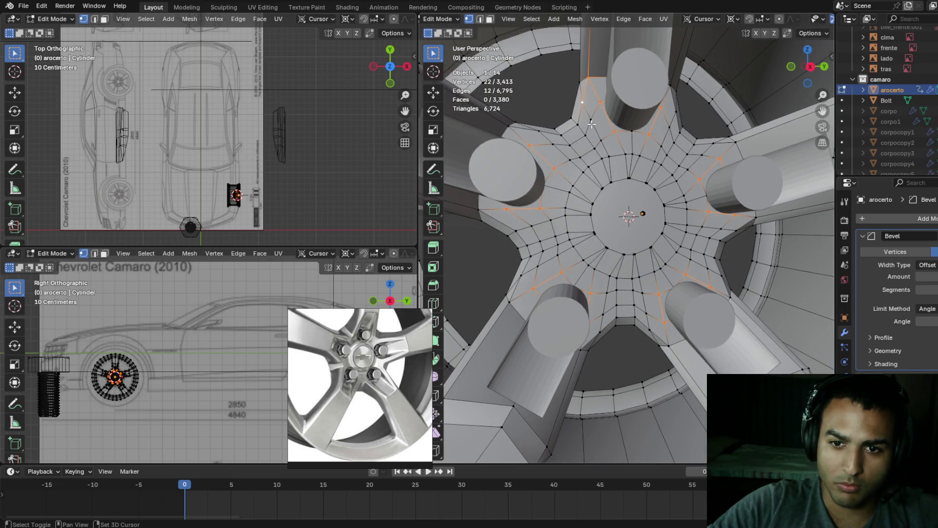
shift+click(672, 122)
mouse_move(672, 122)
middle_down()
mouse_move(600, 116)
mouse_move(603, 126)
middle_up()
key(shift+z)
click(641, 142)
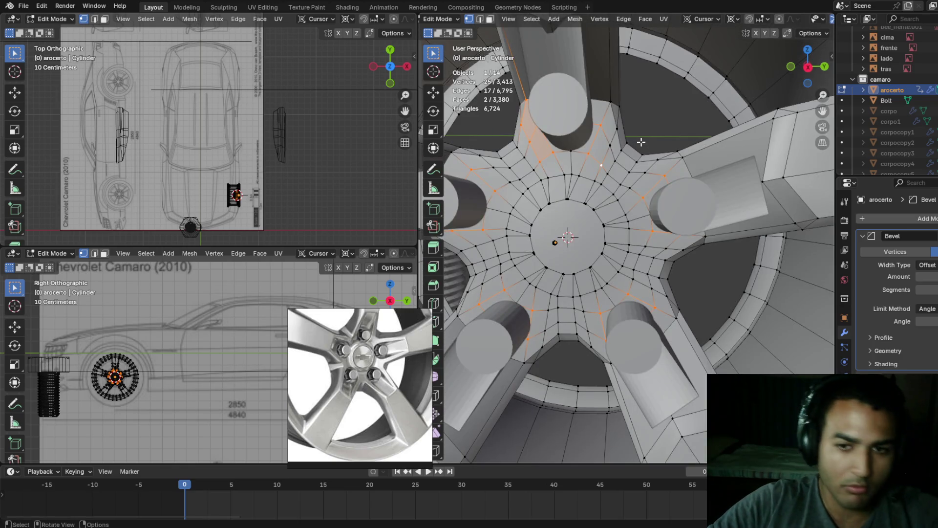
key(shift+z)
middle_drag(627, 106, 620, 95)
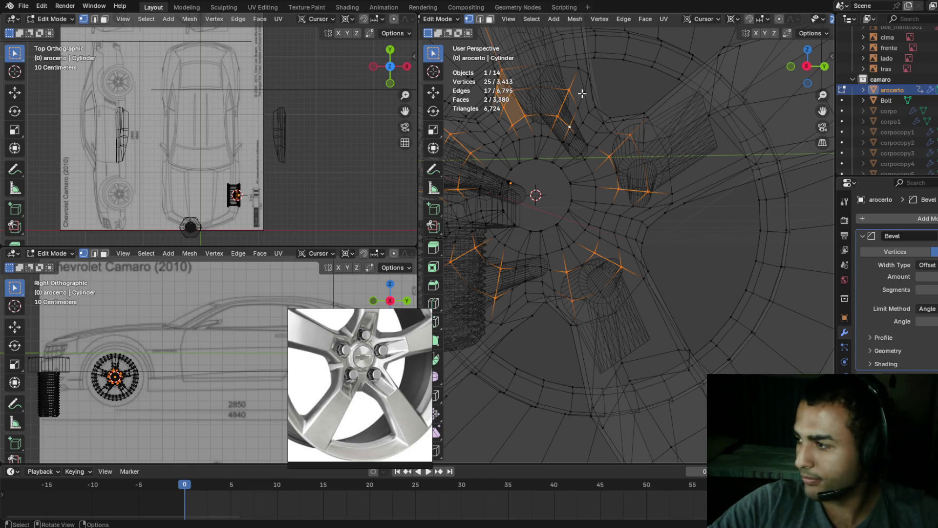
- Add vertices around the top and left spoke bases to the selection
key(shift+z)
shift+click(579, 69)
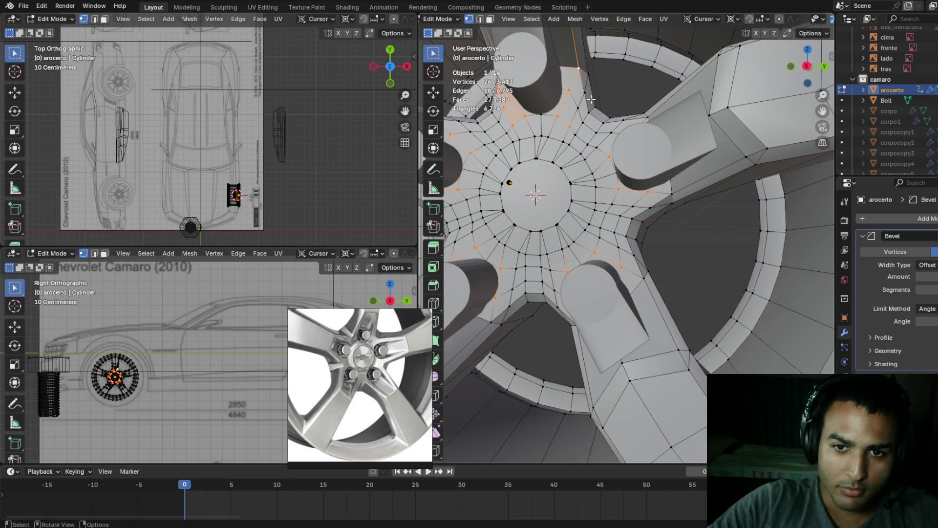
shift+click(584, 92)
middle_drag(581, 116, 597, 122)
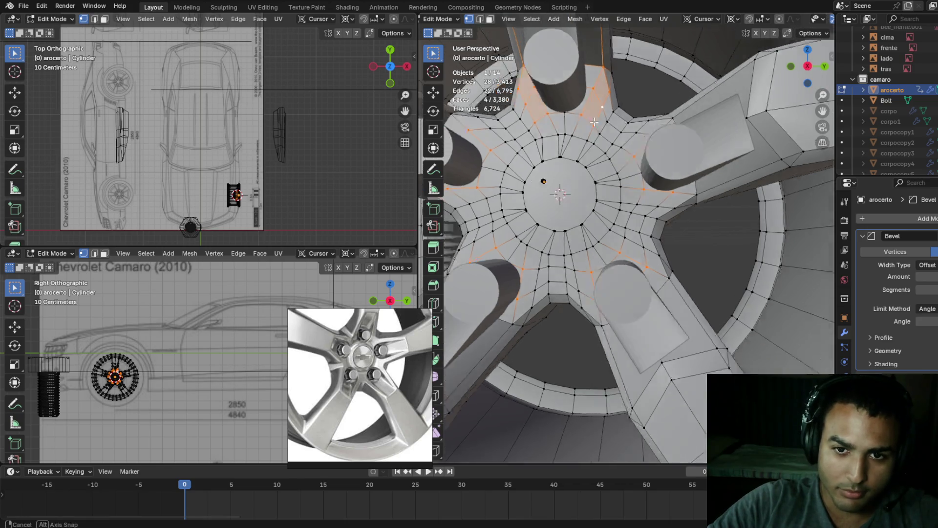
key(z)
click(496, 117)
key(z)
click(574, 120)
shift+click(546, 120)
shift+click(534, 104)
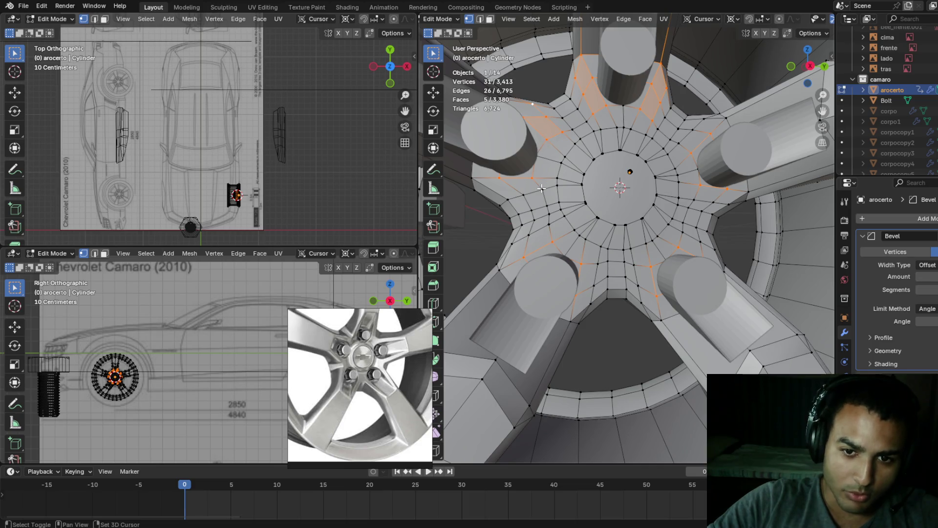
shift+click(473, 178)
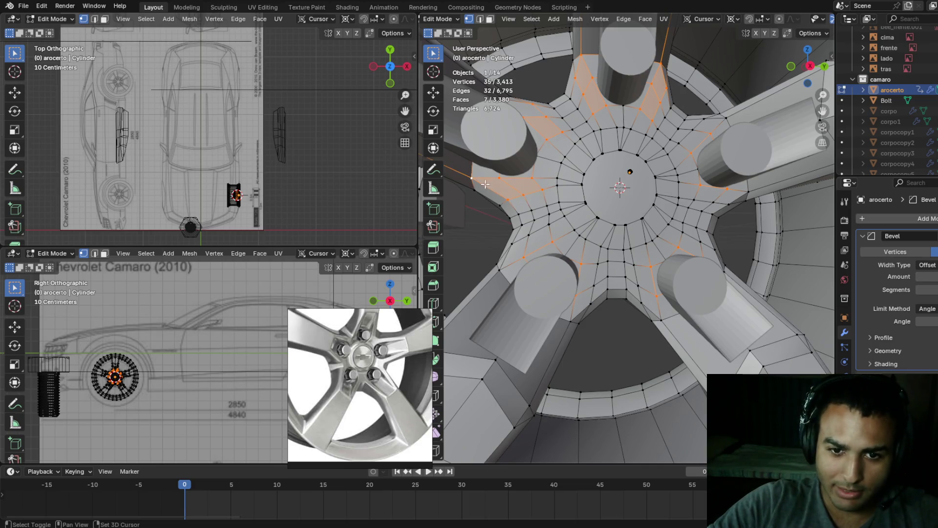
- Add vertices around the lower spoke bases to the selection
middle_drag(558, 229, 563, 242)
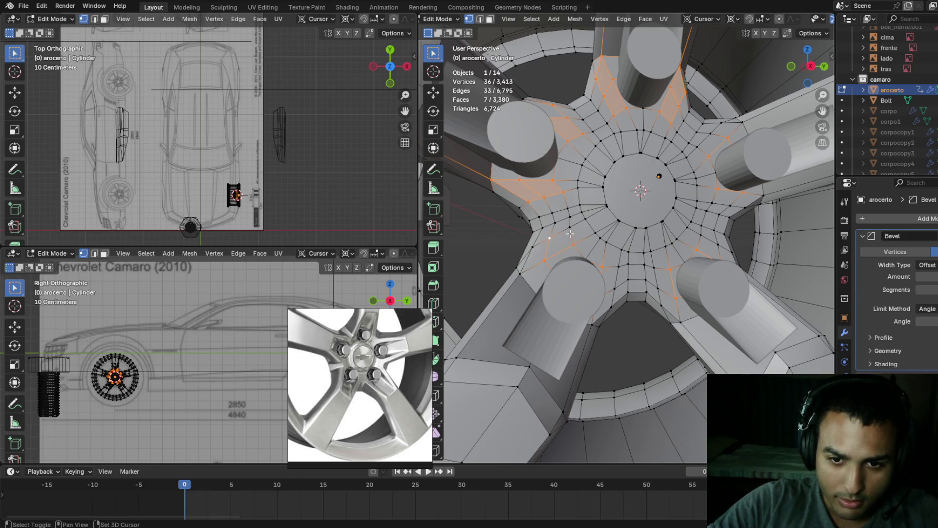
shift+click(523, 271)
middle_drag(523, 271, 565, 269)
shift+click(549, 315)
mouse_move(550, 314)
middle_down()
mouse_move(608, 253)
mouse_move(631, 250)
mouse_move(642, 234)
middle_up()
shift+click(621, 267)
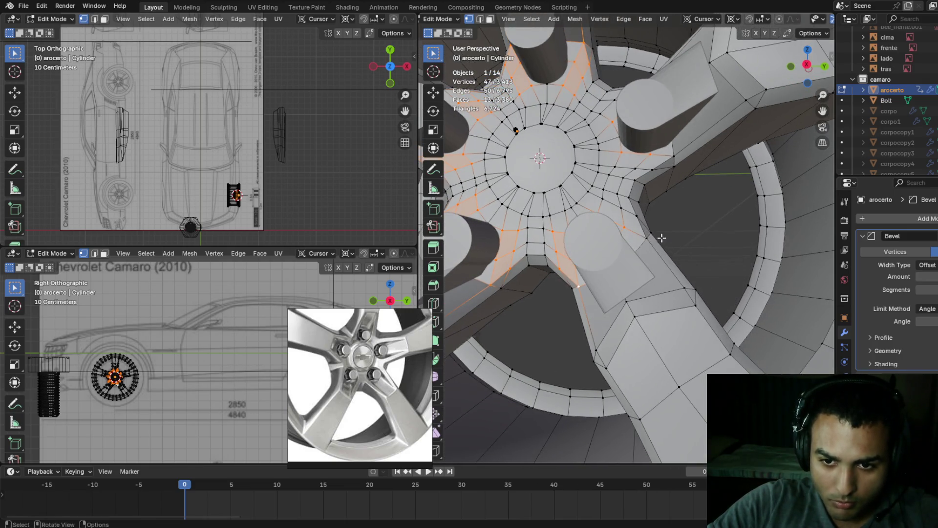
mouse_move(634, 199)
shift+middle_down()
mouse_move(582, 200)
mouse_move(561, 214)
shift+middle_up()
- Using X-ray, add more spoke-base vertices and drop two wrongly picked ones
key(alt+z)
key(z)
click(616, 213)
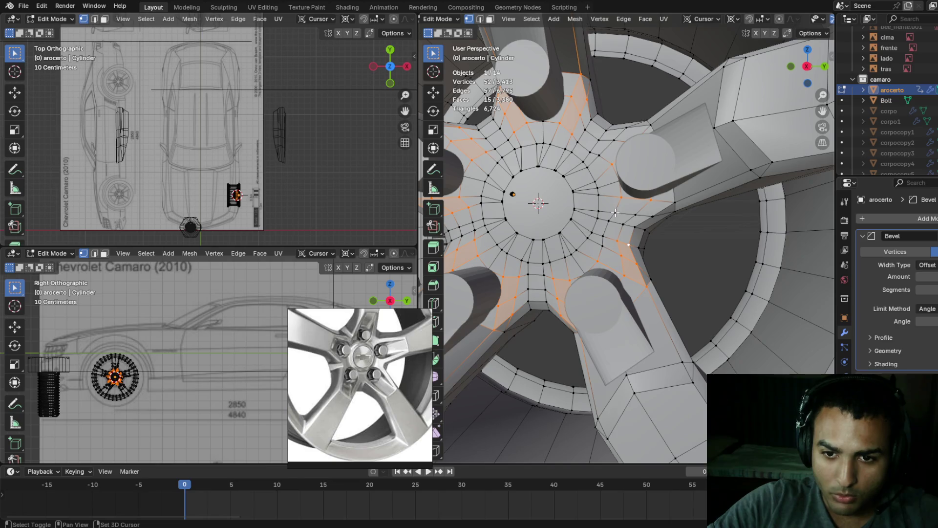
shift+click(669, 212)
key(alt+z)
key(alt+z)
shift+click(640, 244)
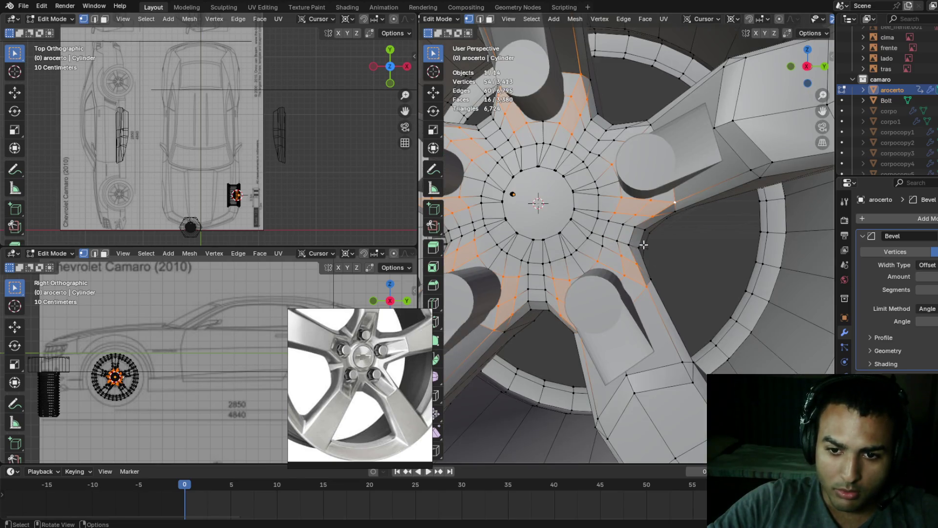
middle_drag(640, 244, 658, 240)
shift+click(658, 240)
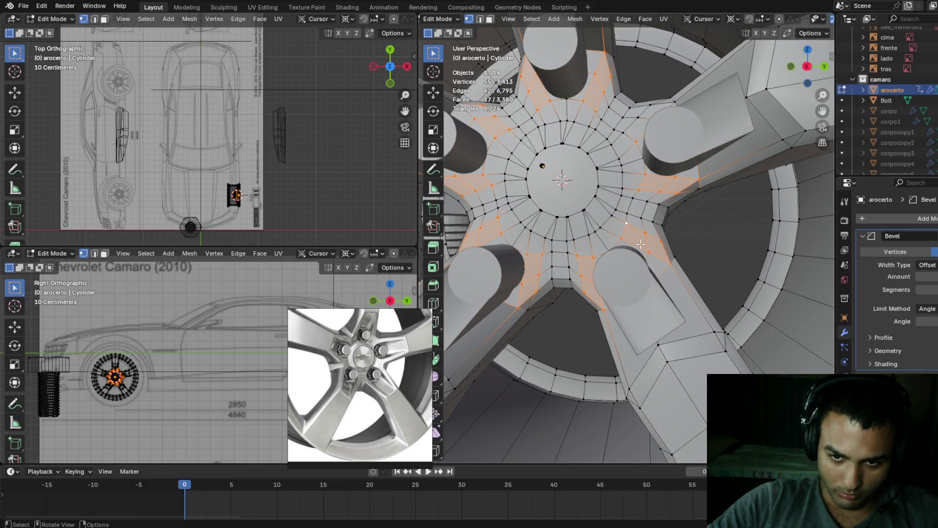
key(z)
click(611, 255)
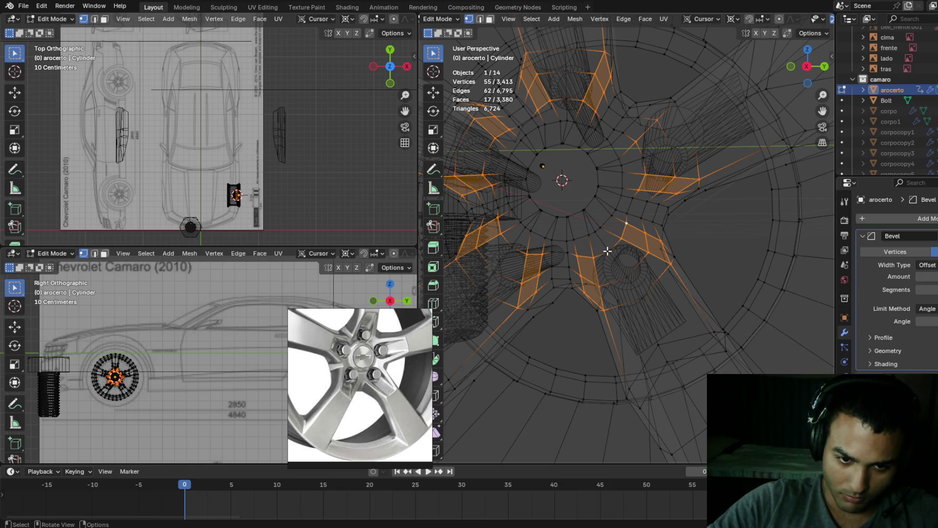
shift+click(623, 238)
mouse_move(623, 238)
middle_down()
mouse_move(626, 226)
mouse_move(649, 238)
mouse_move(538, 175)
mouse_move(527, 143)
middle_up()
- Undo a stray pick and add the remaining spoke-base vertices in wireframe view
key(ctrl+z)
shift+click(516, 129)
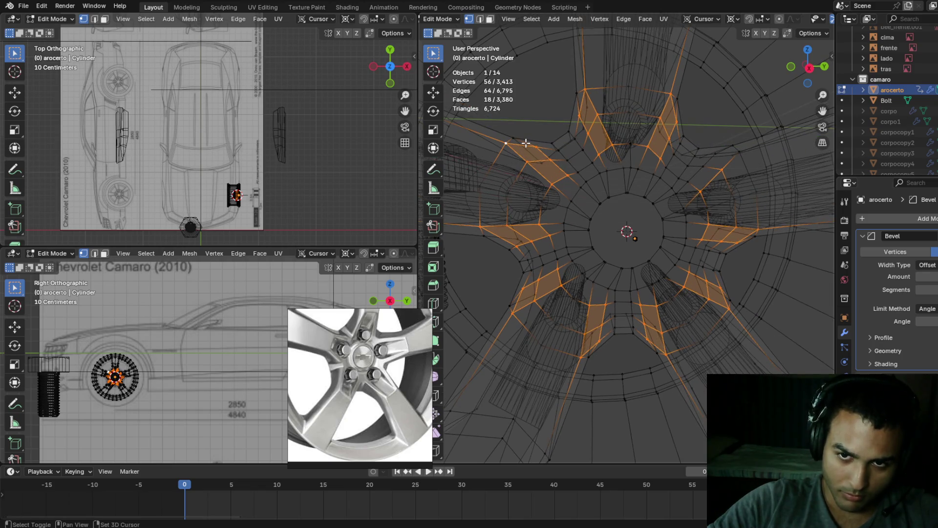
key(z)
click(631, 128)
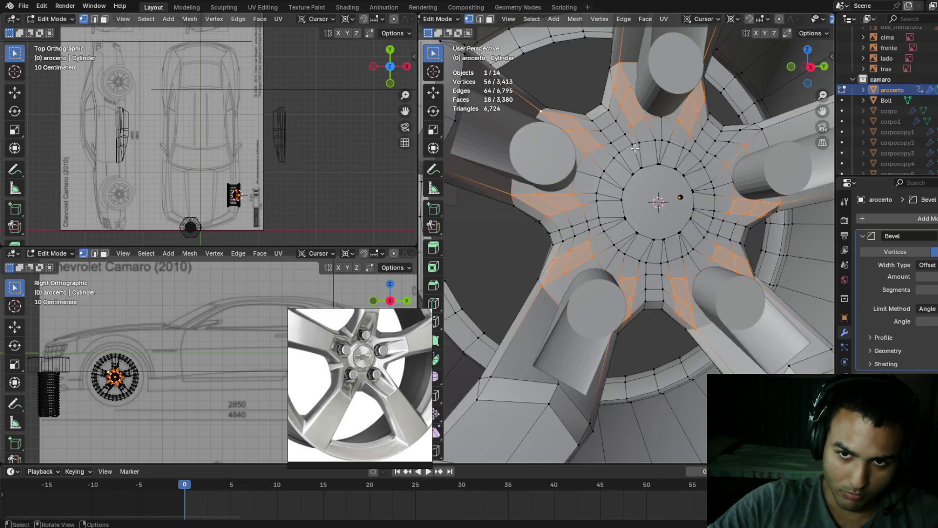
scroll(632, 127, up, 3)
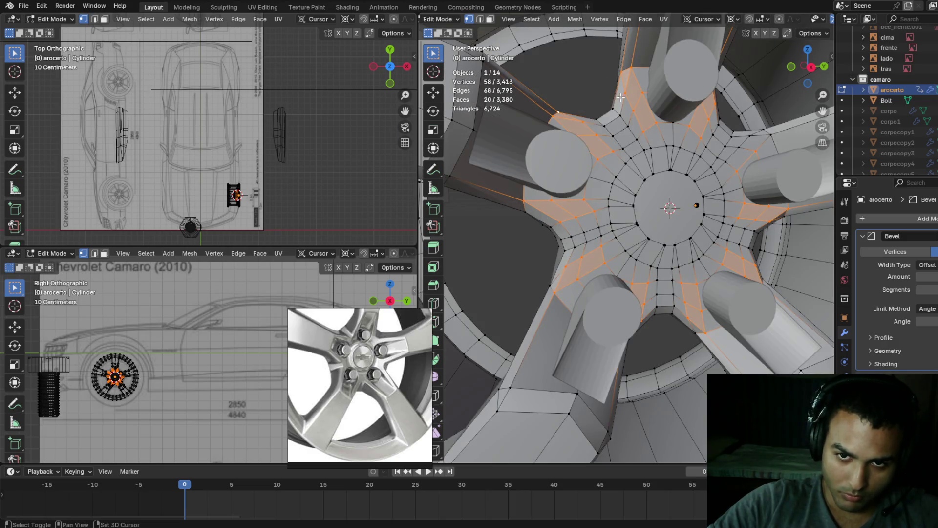
key(z)
click(537, 128)
middle_drag(512, 137, 651, 96)
shift+click(660, 92)
mouse_move(712, 130)
middle_down()
mouse_move(681, 130)
mouse_move(687, 123)
middle_up()
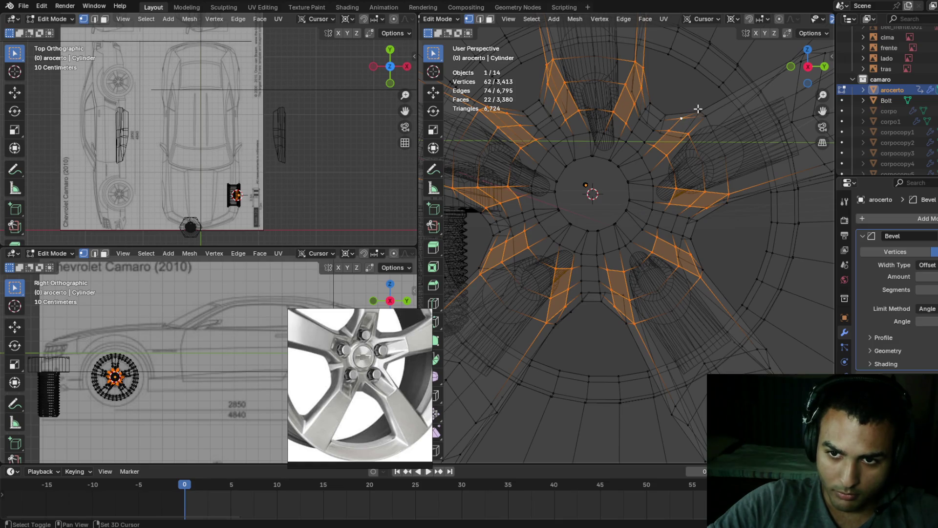
- Add more spoke-base vertices to the selection, switching between wireframe and solid shading to reach them
shift+click(706, 110)
scroll(709, 104, up, 3)
key(z)
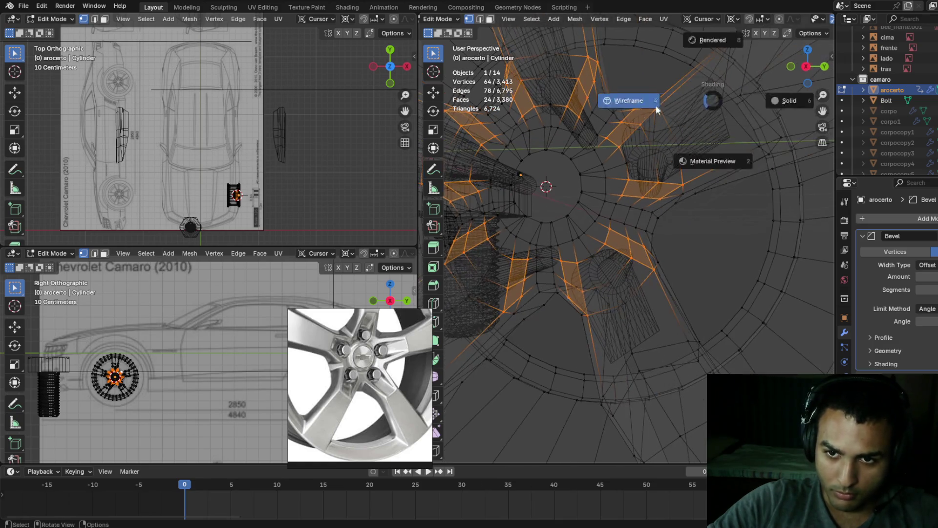
click(762, 130)
middle_drag(762, 129, 733, 132)
key(z)
key(shift+z)
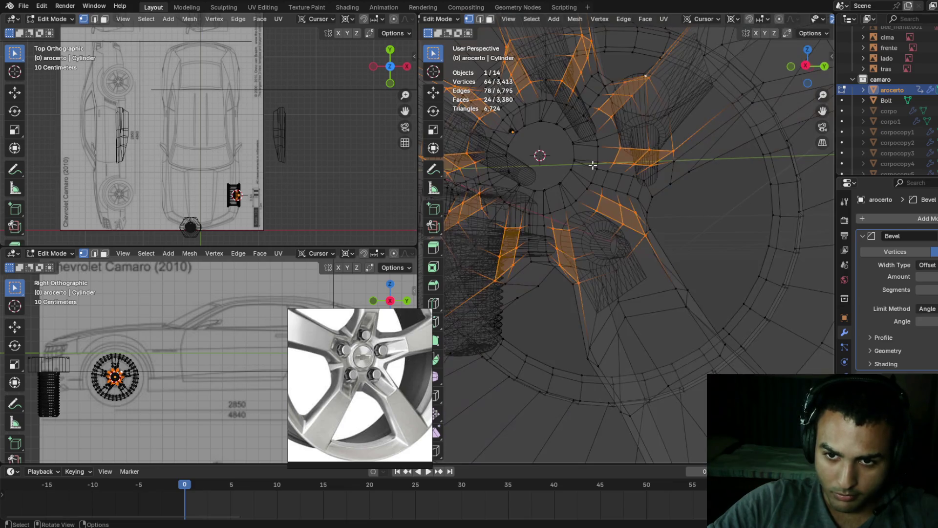
shift+click(681, 160)
key(z)
click(709, 162)
mouse_move(708, 161)
middle_down()
mouse_move(758, 162)
mouse_move(738, 174)
middle_up()
key(shift+z)
shift+click(632, 232)
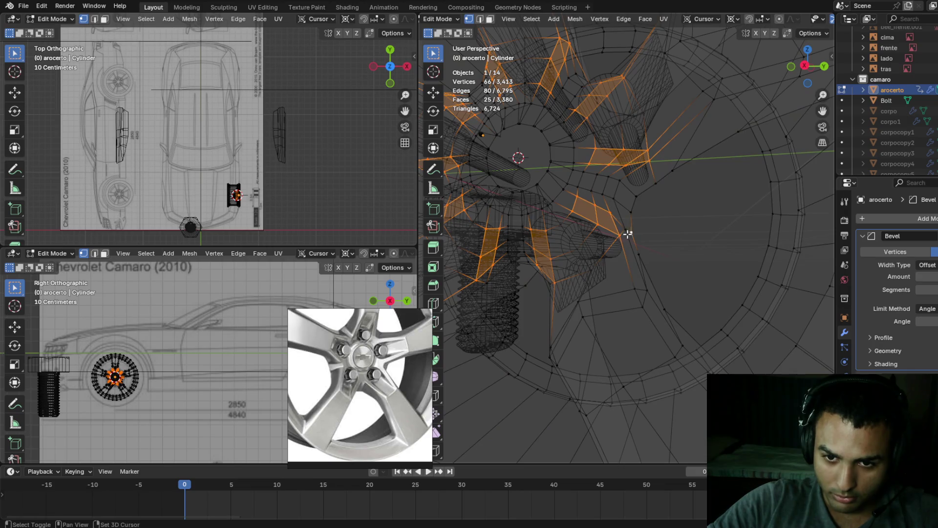
shift+click(629, 236)
mouse_move(628, 235)
middle_down()
mouse_move(666, 222)
mouse_move(708, 227)
middle_up()
key(shift+z)
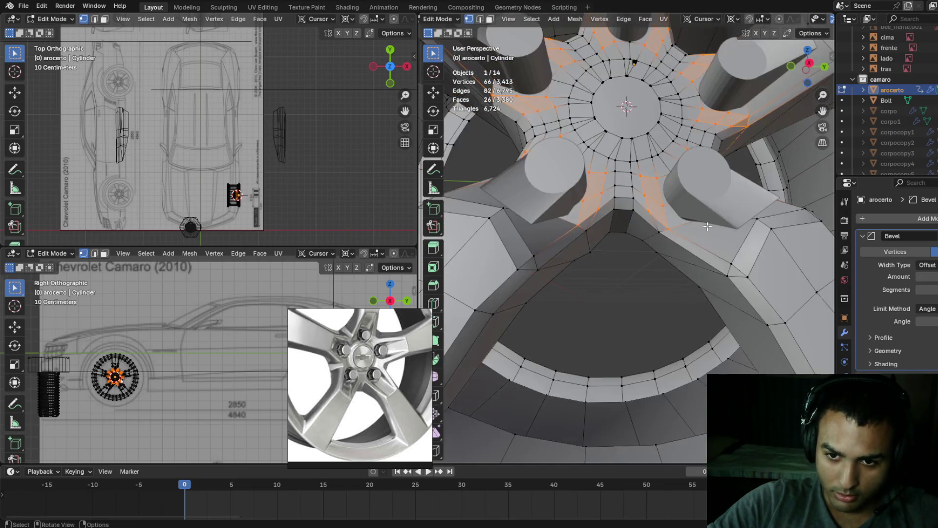
- Pick the remaining spoke-base vertices below the spokes and around the far side of the hub
shift+click(679, 232)
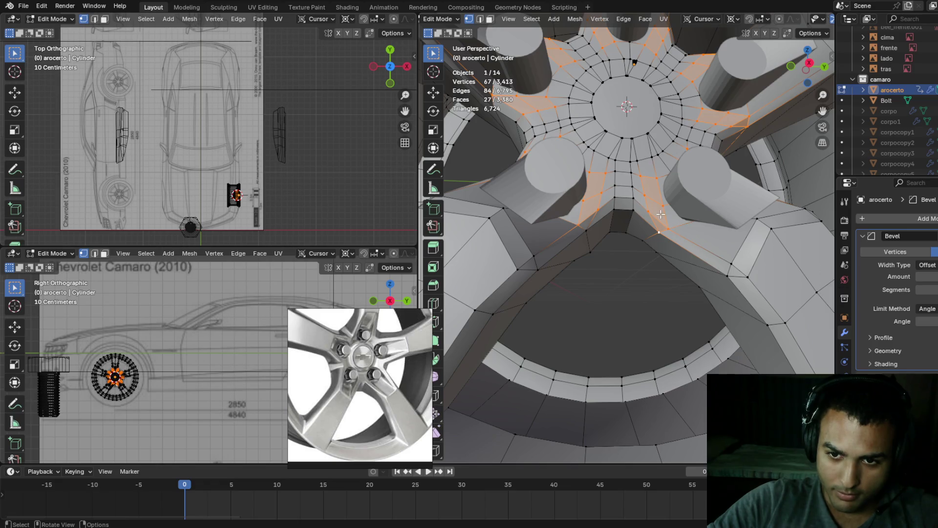
mouse_move(627, 210)
middle_down()
mouse_move(577, 235)
mouse_move(632, 229)
mouse_move(587, 221)
mouse_move(559, 236)
middle_up()
shift+click(546, 250)
shift+click(558, 237)
key(alt+z)
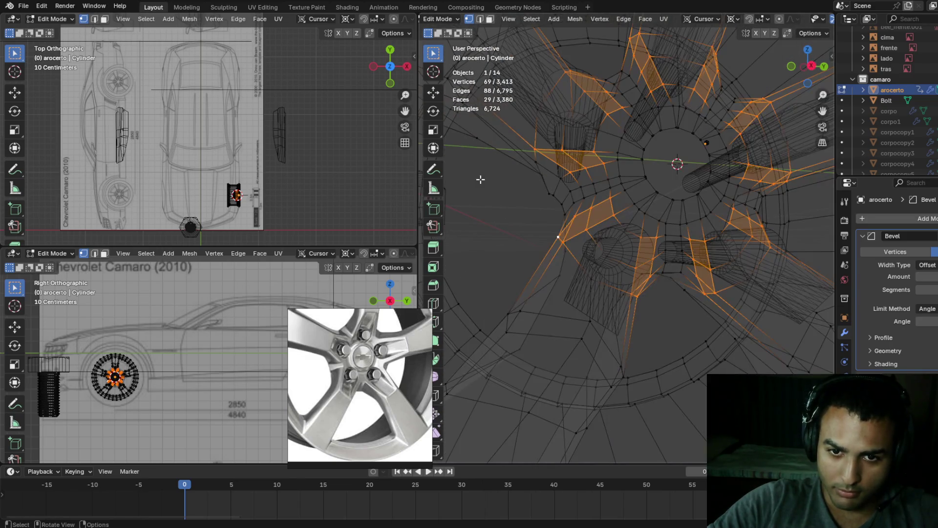
click(533, 179)
shift+click(560, 181)
mouse_move(562, 182)
middle_down()
mouse_move(675, 201)
mouse_move(578, 203)
mouse_move(591, 193)
mouse_move(562, 193)
mouse_move(577, 190)
middle_up()
key(alt+z)
key(z)
click(651, 193)
key(z)
click(569, 192)
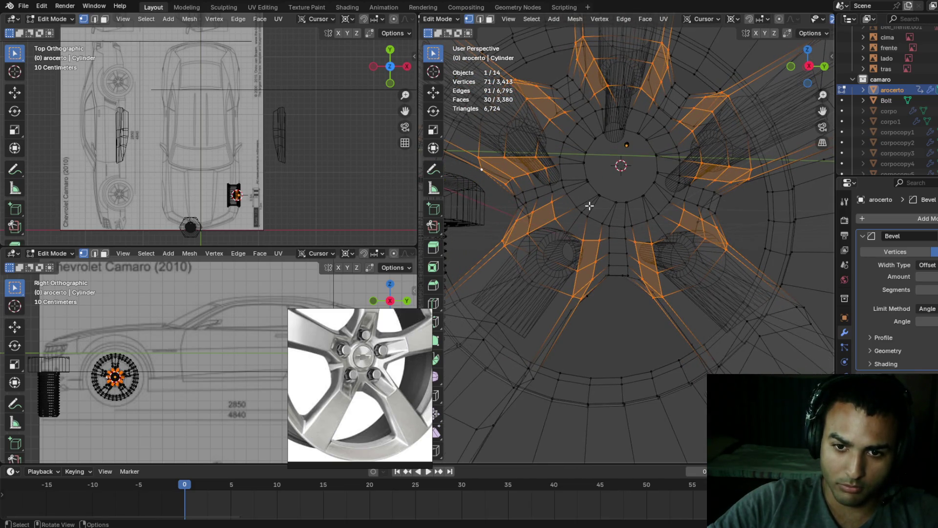
key(z)
click(667, 206)
scroll(668, 190, up, 5)
scroll(668, 187, down, 5)
mouse_move(668, 187)
middle_down()
mouse_move(630, 211)
mouse_move(641, 200)
middle_up()
- Shift the selected spoke-base vertices slightly along cursor X and check the result
key(g)
key(x)
click(626, 210)
key(z)
click(705, 198)
middle_drag(705, 198, 748, 216)
key(z)
click(643, 217)
key(z)
click(736, 212)
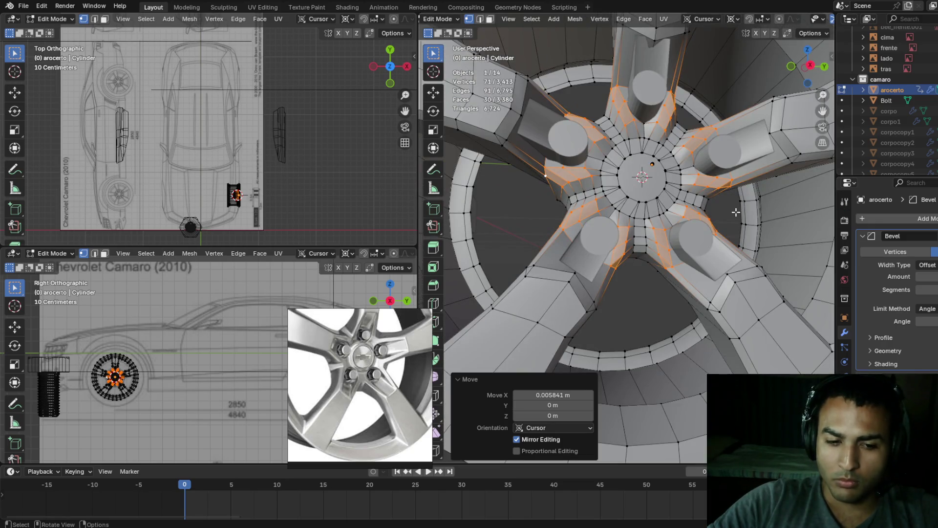
mouse_move(734, 210)
middle_down()
mouse_move(757, 171)
mouse_move(673, 208)
middle_up()
- In a head-on wireframe view, add two more vertices near the top and side of the hub
key(shift+z)
scroll(667, 210, up, 3)
mouse_move(655, 144)
middle_down()
mouse_move(651, 170)
mouse_move(569, 168)
middle_up()
scroll(651, 163, down, 2)
shift+click(602, 129)
shift+click(539, 185)
- Save the project as camaro01.blend
key(ctrl+s)
scroll(580, 233, up, 4)
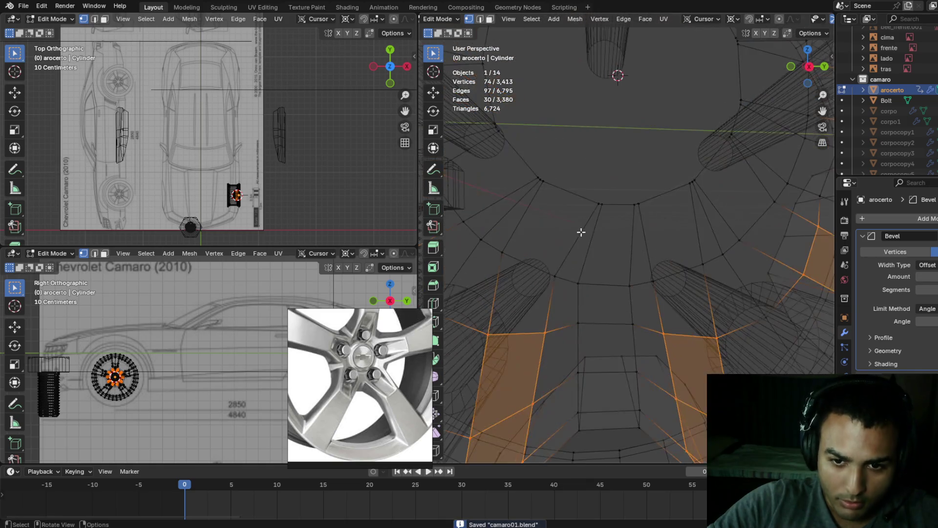
scroll(580, 234, down, 3)
scroll(615, 188, down, 3)
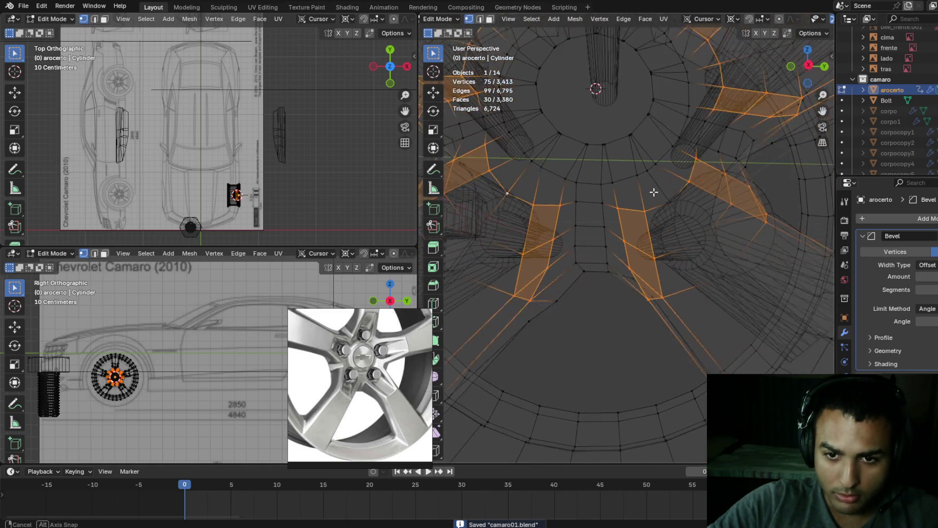
- Add one more spoke-base vertex to the selection using the see-through view
key(z)
click(668, 201)
key(alt+z)
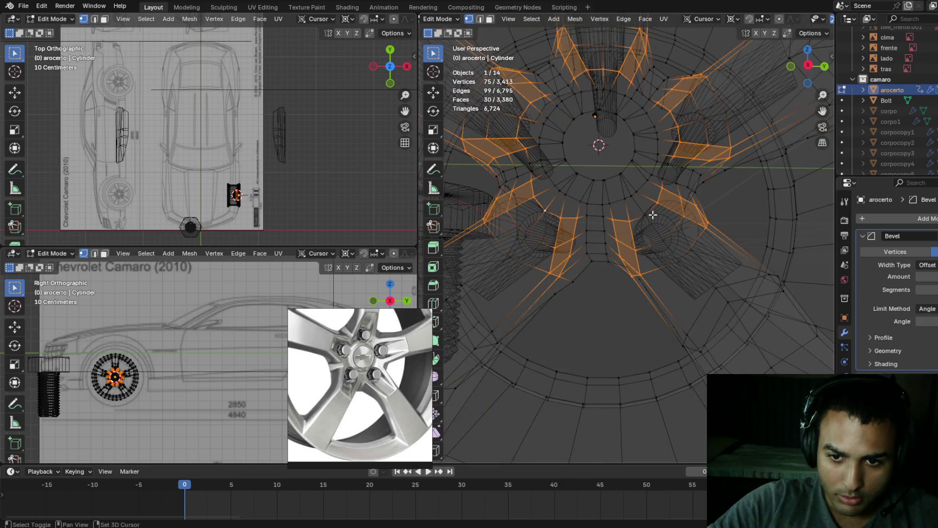
middle_drag(677, 214, 606, 211)
shift+click(606, 211)
key(alt+z)
middle_drag(728, 209, 724, 195)
- Slide the selected hub vertices along X in three small moves
key(g)
key(x)
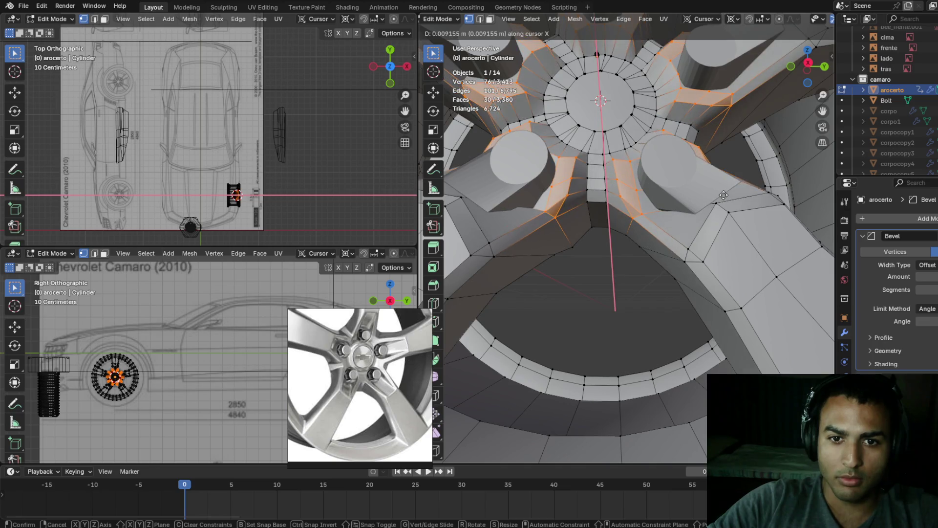
click(724, 196)
key(g)
key(x)
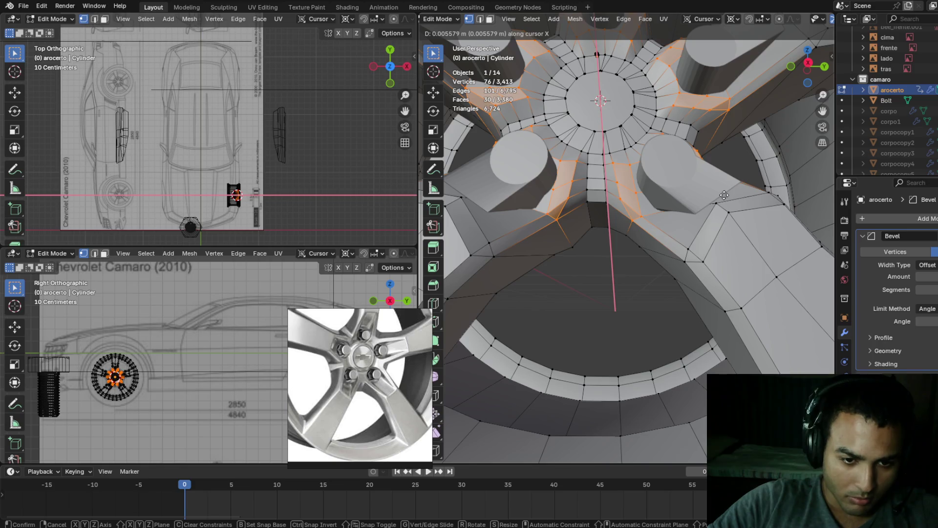
click(724, 196)
middle_drag(724, 196, 742, 168)
key(g)
key(x)
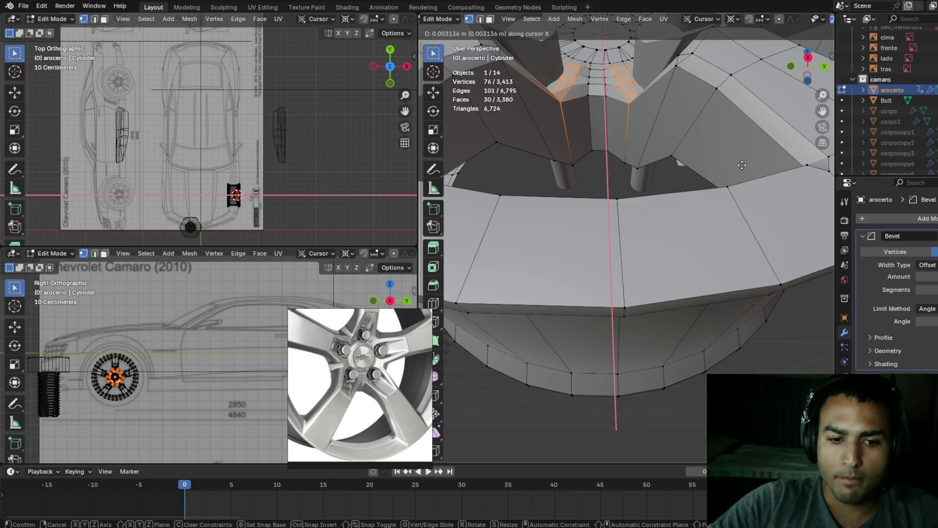
click(742, 164)
mouse_move(742, 164)
middle_down()
mouse_move(674, 160)
mouse_move(759, 138)
mouse_move(715, 151)
mouse_move(735, 148)
mouse_move(720, 183)
mouse_move(741, 148)
mouse_move(708, 166)
mouse_move(696, 127)
mouse_move(740, 145)
mouse_move(697, 124)
mouse_move(673, 165)
mouse_move(655, 173)
mouse_move(662, 183)
mouse_move(752, 156)
mouse_move(700, 176)
mouse_move(679, 142)
mouse_move(707, 165)
mouse_move(699, 166)
middle_up()
- Check the whole wheel in Object Mode twice, then return to editing in see-through wireframe
key(alt+z)
key(alt+z)
key(Tab)
key(Tab)
key(Tab)
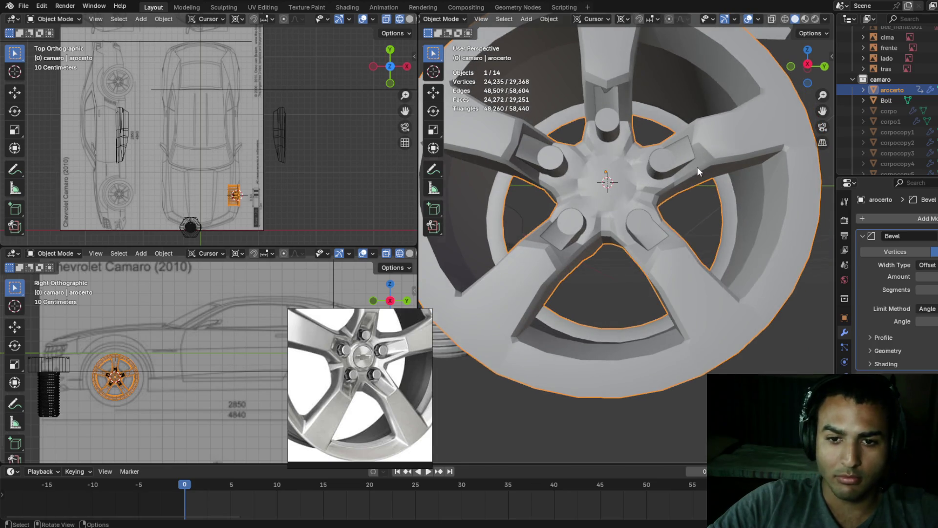
scroll(699, 166, up, 2)
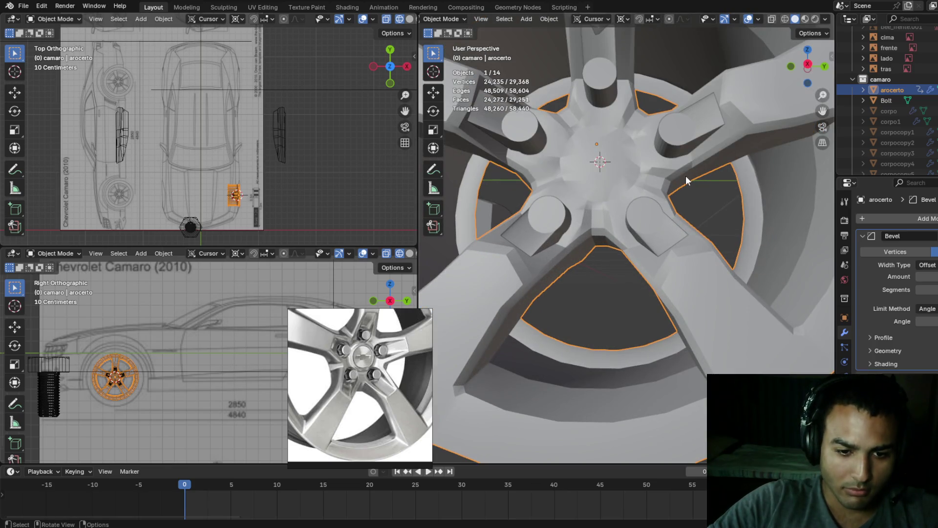
key(Tab)
middle_drag(632, 171, 570, 181)
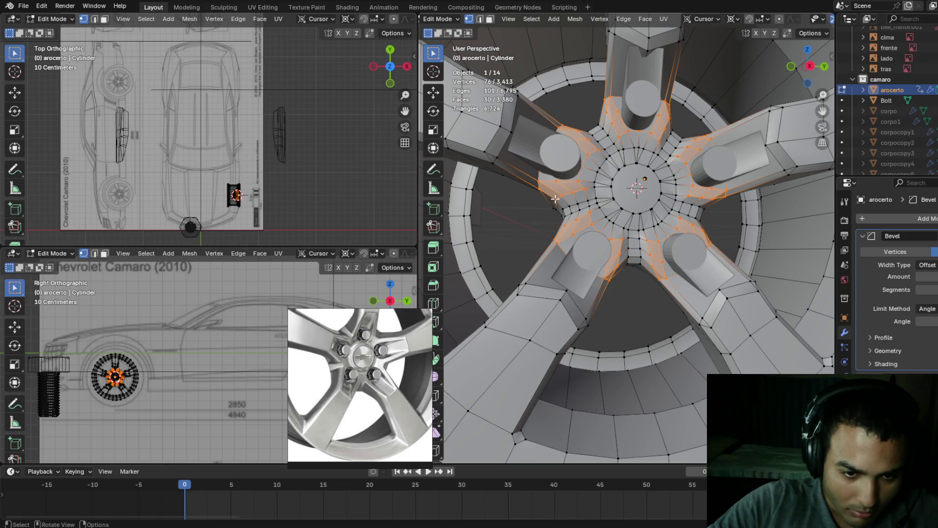
scroll(372, 369, up, 5)
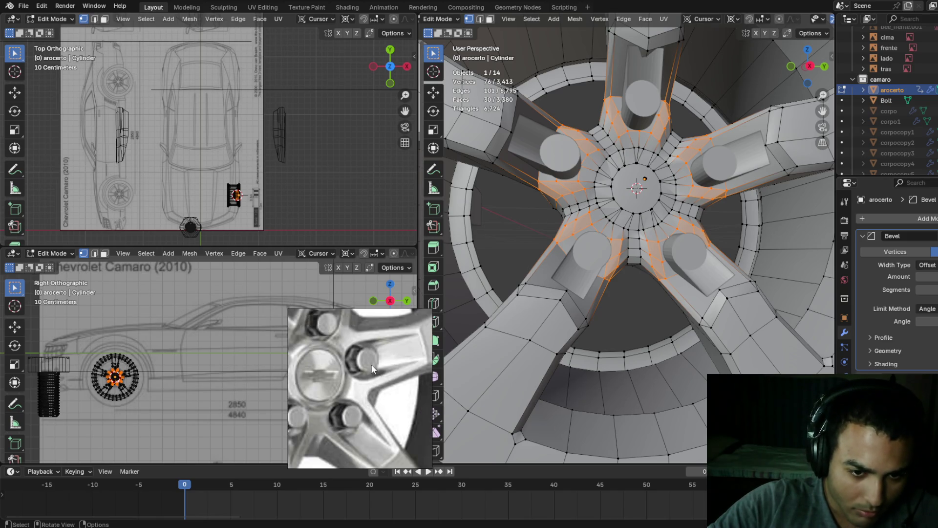
key(Tab)
scroll(611, 225, up, 3)
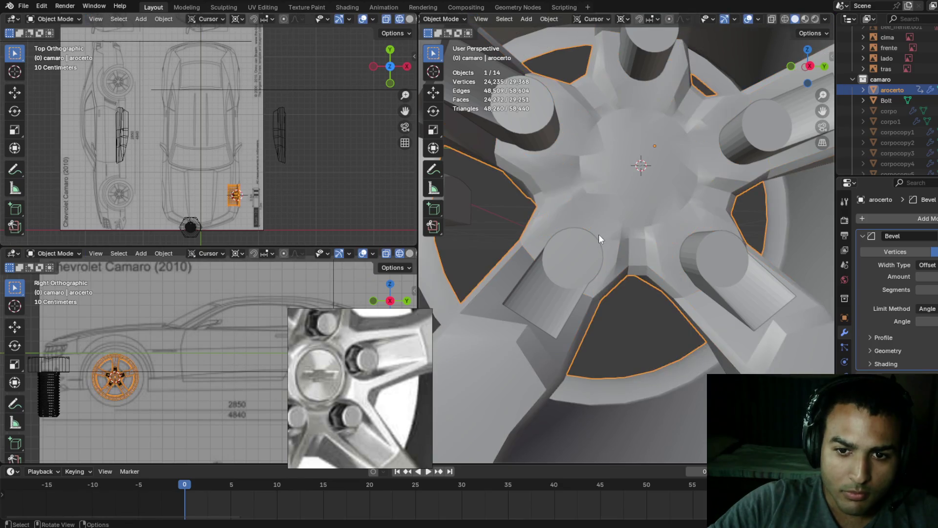
key(Tab)
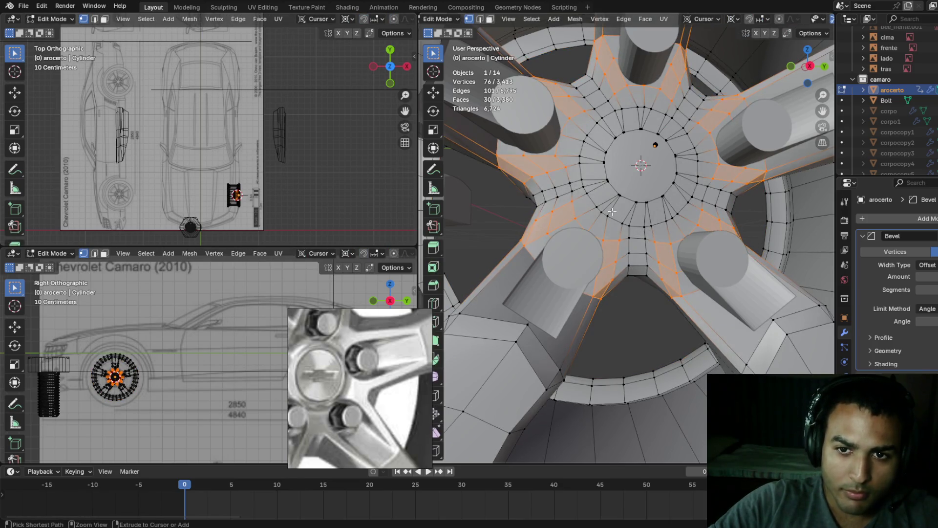
key(shift+z)
key(shift+z)
mouse_move(458, 214)
middle_down()
mouse_move(513, 161)
mouse_move(562, 204)
middle_up()
- Circle-select more vertices around the hub and the nearby spoke bases
scroll(562, 204, up, 2)
key(c)
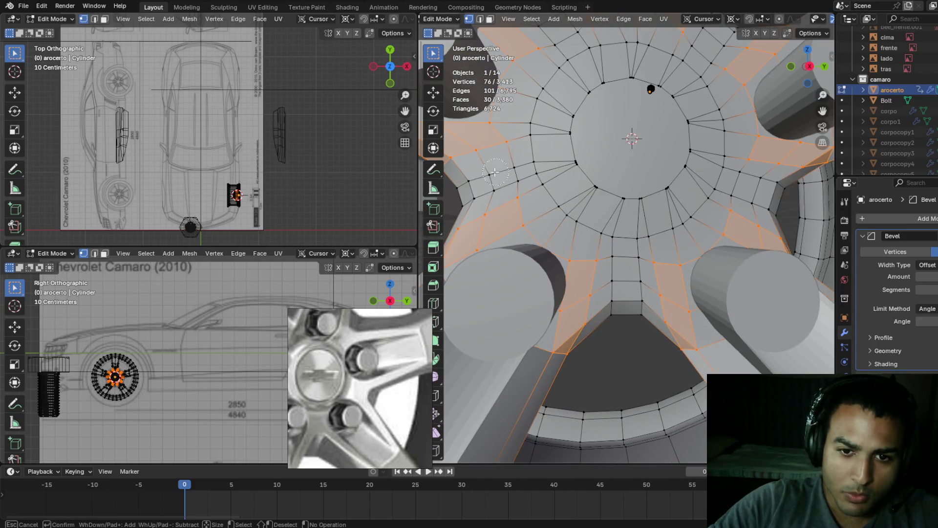
click(471, 191)
right_click(471, 190)
middle_drag(471, 190, 527, 186)
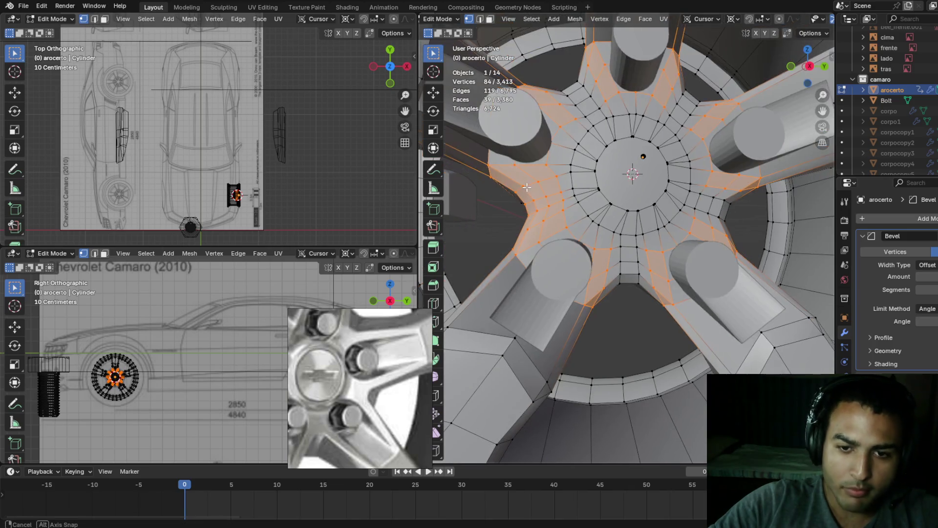
key(c)
click(581, 94)
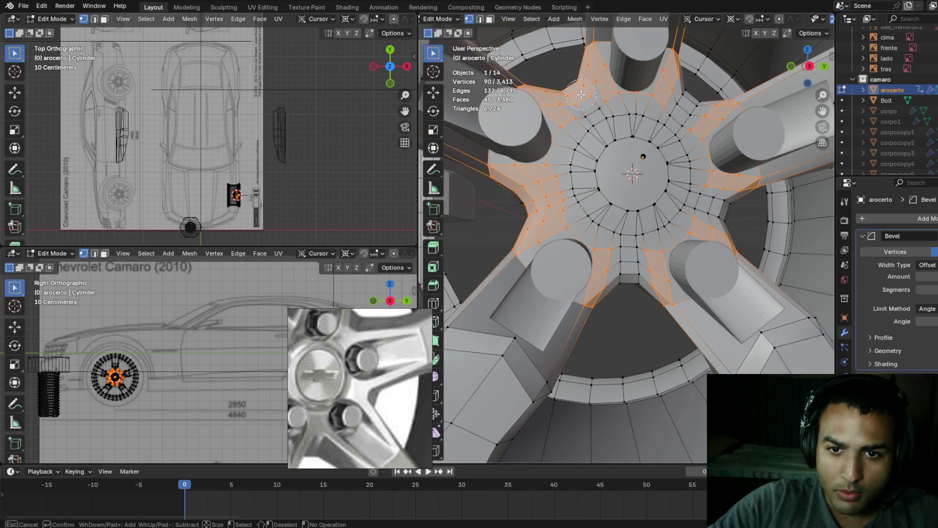
right_click(583, 101)
- Brush the last spoke-base vertices into the selection, reaching 116, then review it in wireframe
key(c)
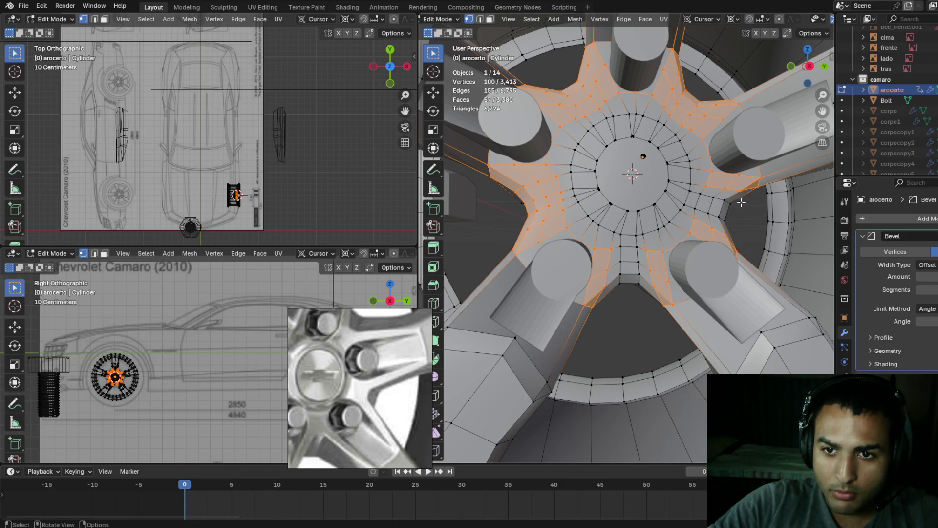
drag(710, 208, 729, 212)
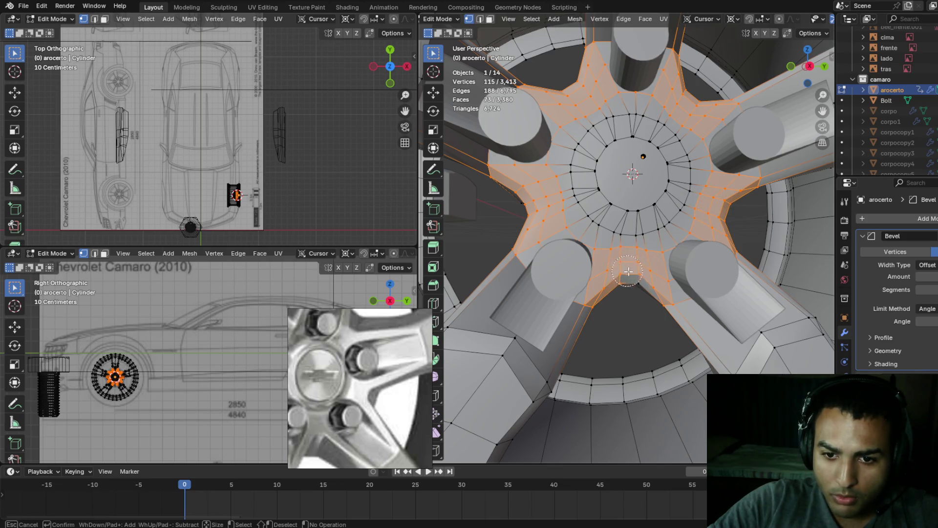
key(Escape)
key(z)
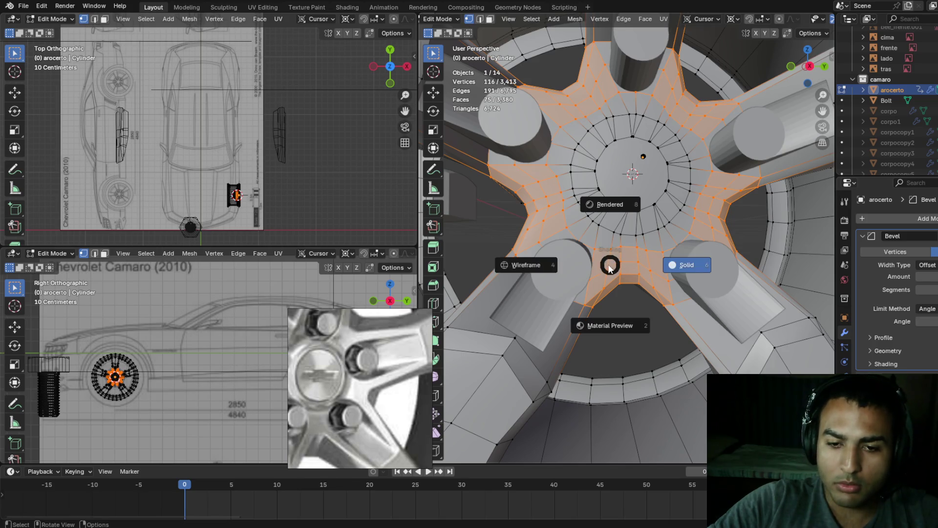
click(528, 264)
mouse_move(602, 232)
middle_down()
mouse_move(601, 211)
mouse_move(603, 220)
mouse_move(668, 209)
middle_up()
key(shift+z)
- Move the selected hub vertices 0.005862 m along X and inspect the wheel in Object Mode
middle_drag(670, 196, 672, 193)
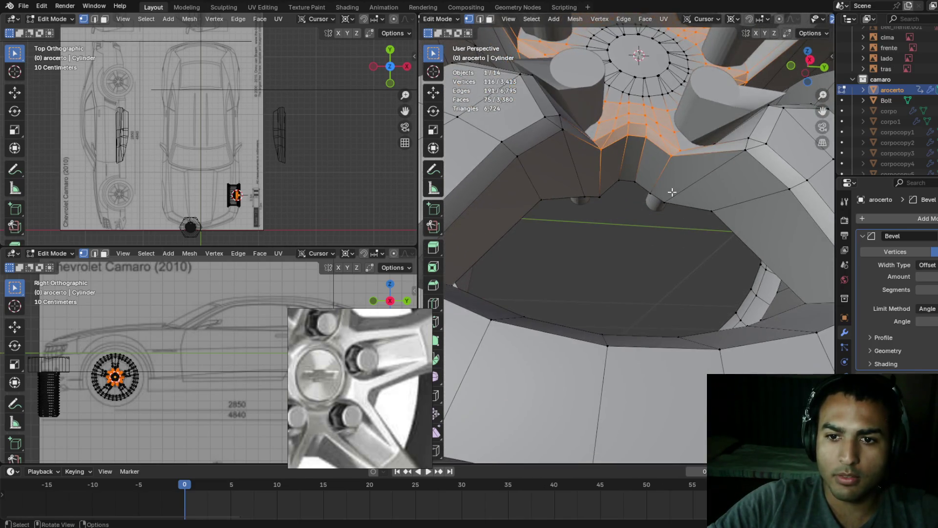
key(g)
key(x)
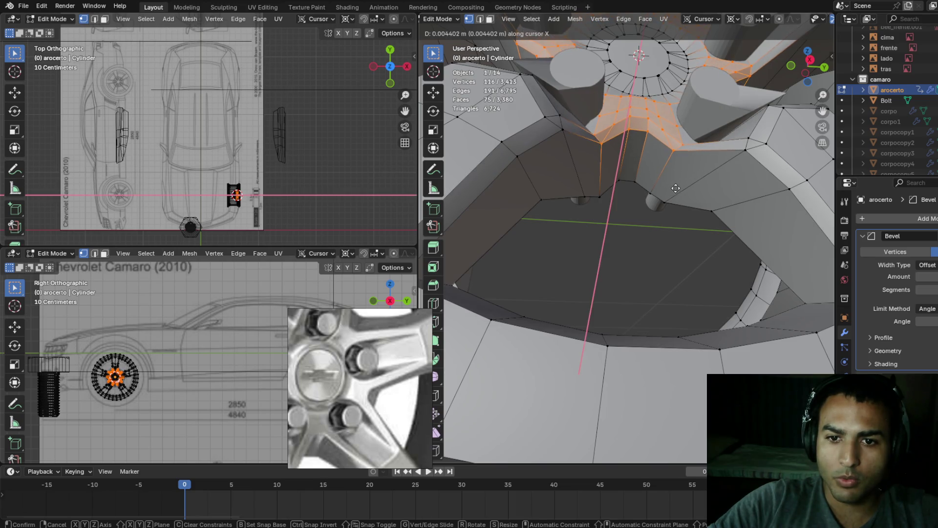
click(676, 188)
middle_drag(676, 188, 654, 217)
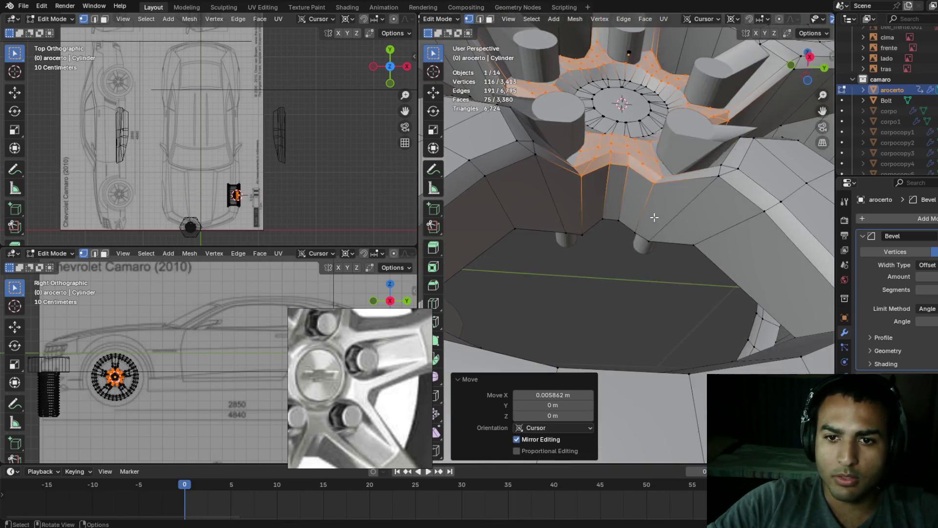
scroll(695, 189, down, 3)
key(Tab)
mouse_move(696, 188)
middle_down()
mouse_move(665, 178)
mouse_move(686, 200)
mouse_move(682, 210)
mouse_move(660, 198)
mouse_move(662, 185)
mouse_move(667, 195)
middle_up()
key(Tab)
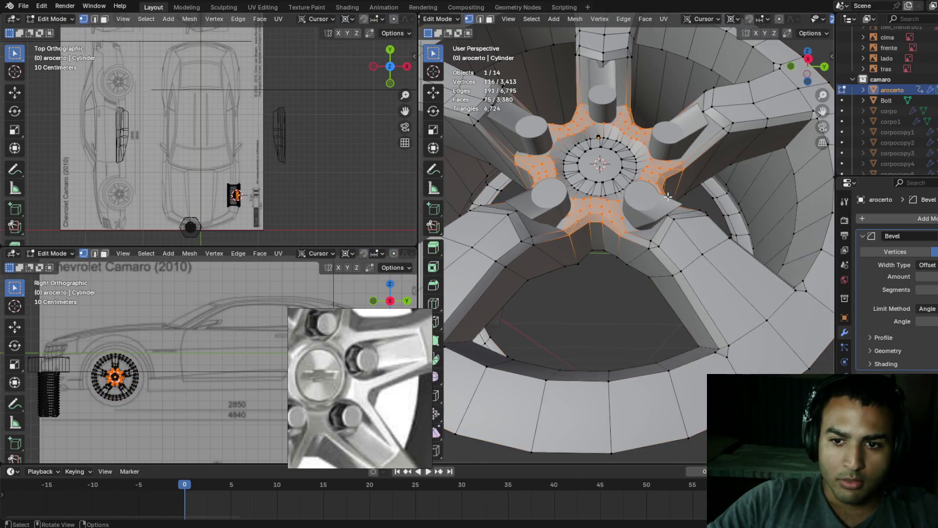
mouse_move(699, 183)
middle_down()
mouse_move(703, 195)
mouse_move(713, 192)
middle_up()
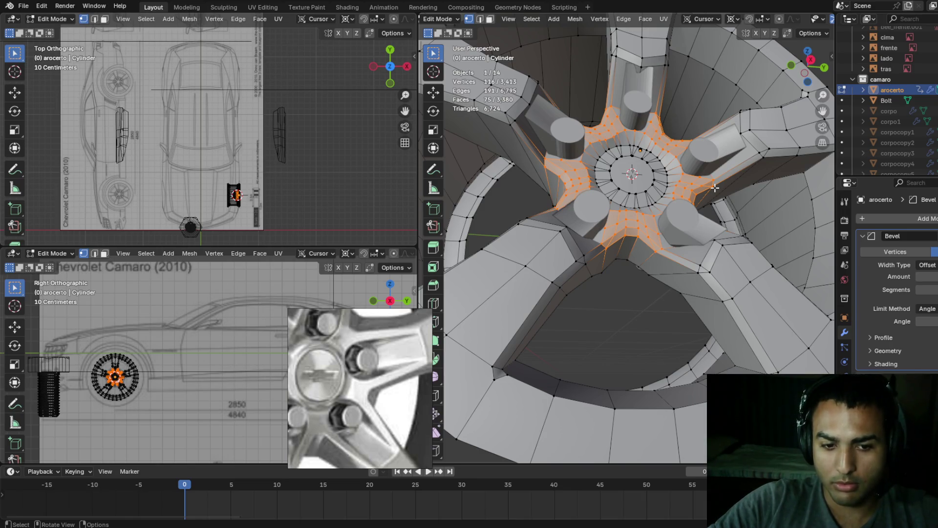
- Check the selection's coverage and add a few more hub vertices, reaching 120 selected
key(ctrl+i)
key(ctrl+i)
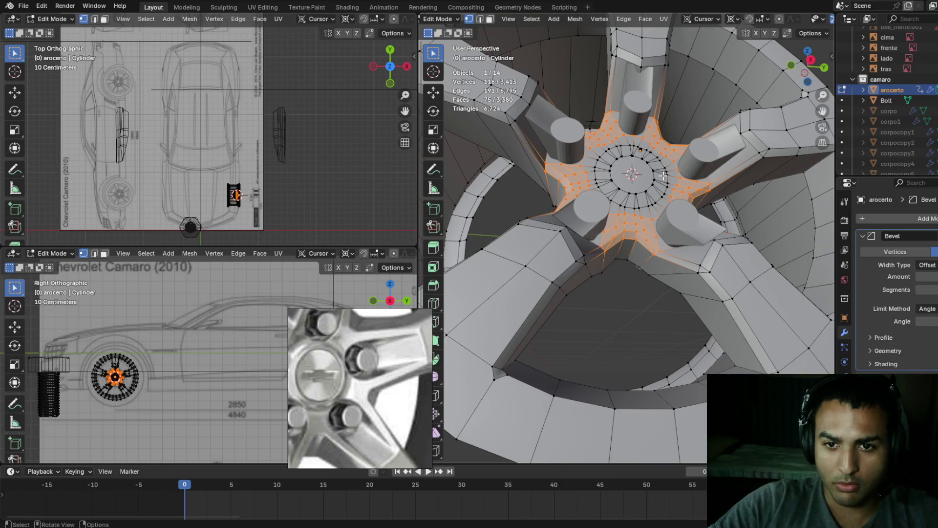
scroll(664, 175, up, 2)
shift+middle_drag(559, 306, 615, 218)
key(alt+z)
key(alt+z)
shift+click(497, 166)
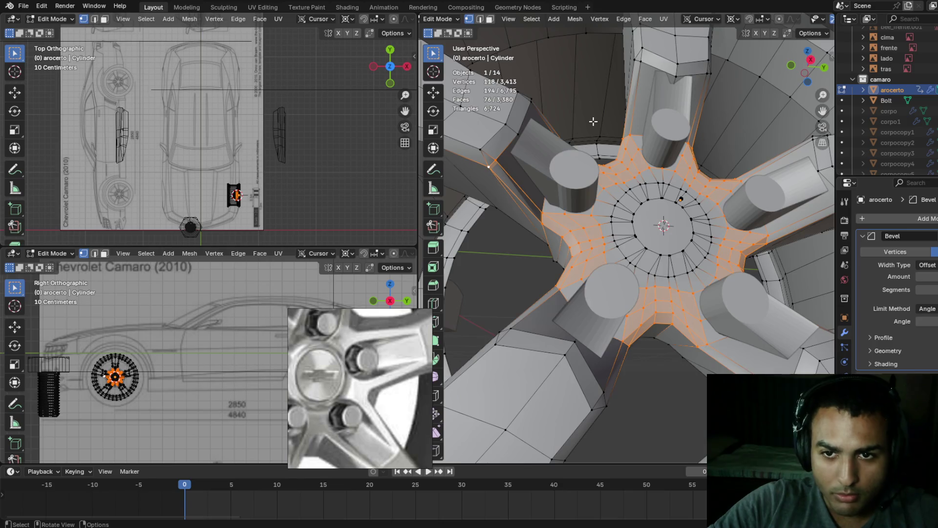
middle_drag(540, 135, 516, 121)
shift+click(511, 107)
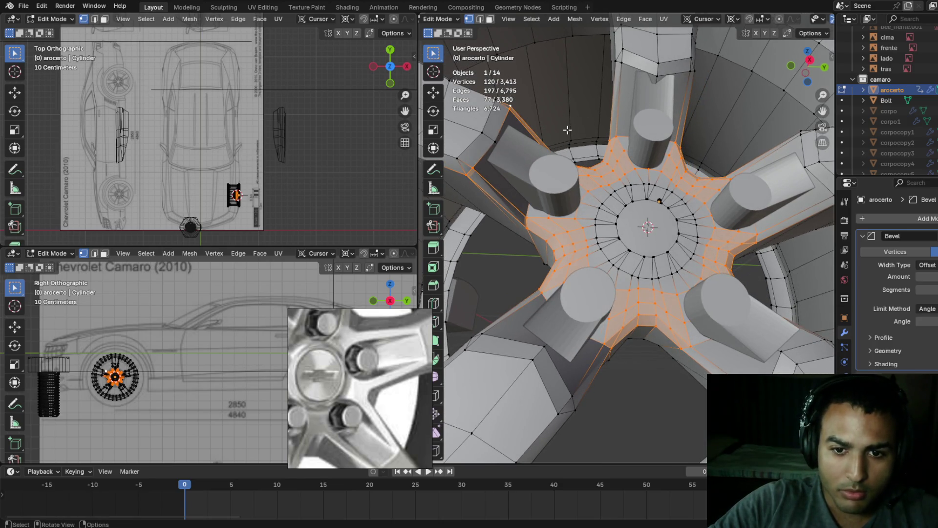
- Circle-select vertices around the upper and right spoke bases, checking them in wireframe
key(z)
click(478, 227)
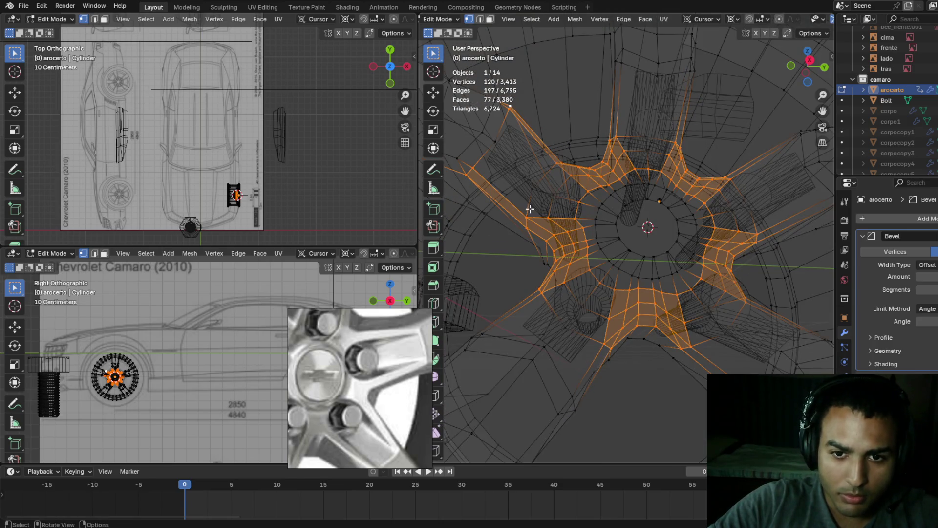
key(shift+z)
key(v)
key(c)
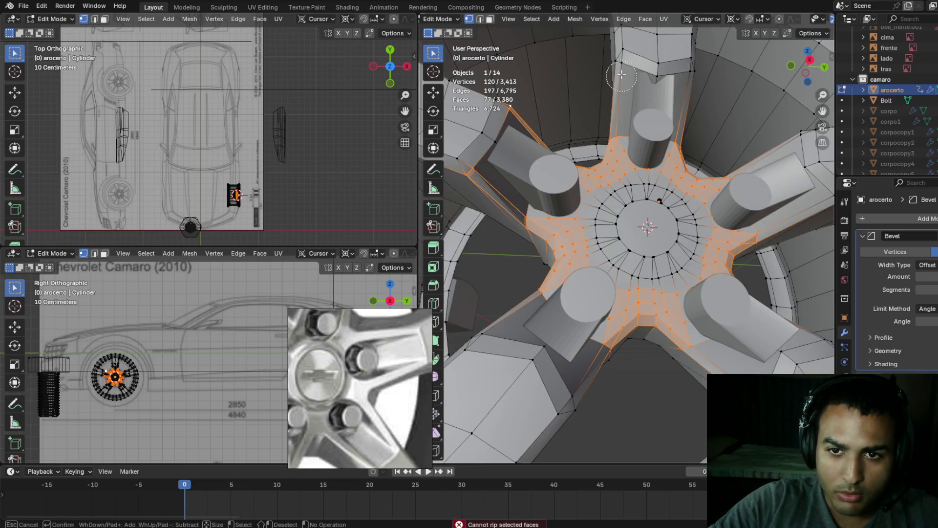
click(621, 76)
key(Escape)
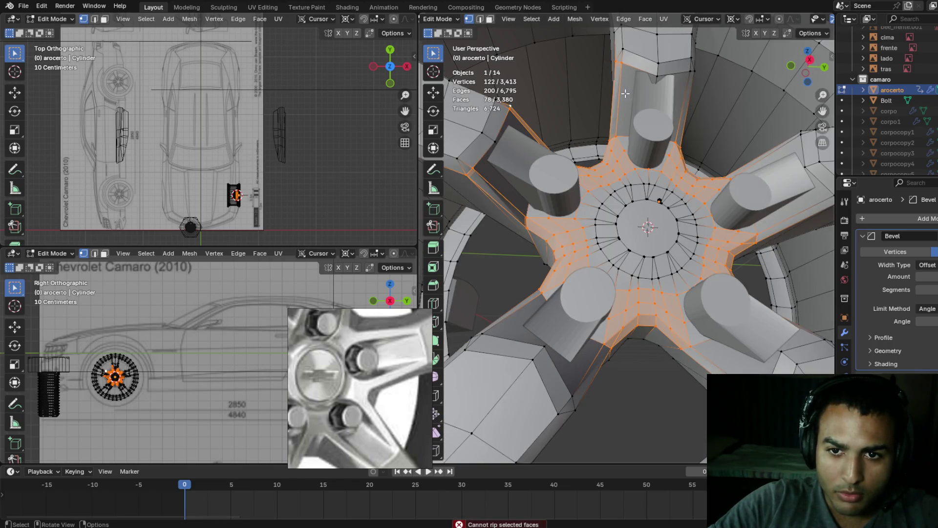
key(z)
click(561, 100)
mouse_move(561, 100)
middle_down()
mouse_move(675, 130)
mouse_move(689, 204)
mouse_move(685, 218)
mouse_move(644, 244)
mouse_move(645, 268)
mouse_move(691, 241)
mouse_move(677, 231)
mouse_move(689, 228)
mouse_move(704, 268)
middle_up()
key(z)
click(671, 115)
key(c)
click(614, 89)
click(690, 204)
key(Escape)
- Add the remaining spoke-base and hub vertices until the star region holds 136 vertices
key(z)
click(641, 218)
shift+click(670, 262)
key(c)
key(z)
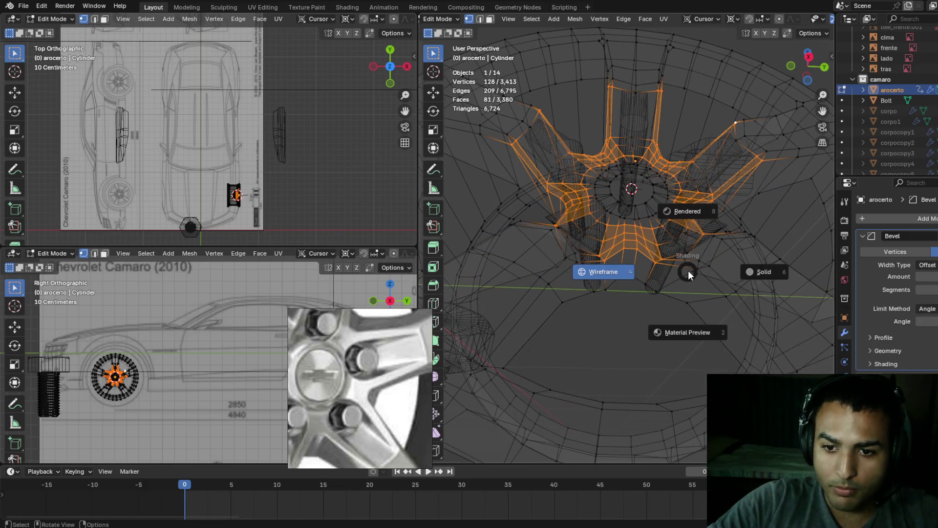
click(764, 277)
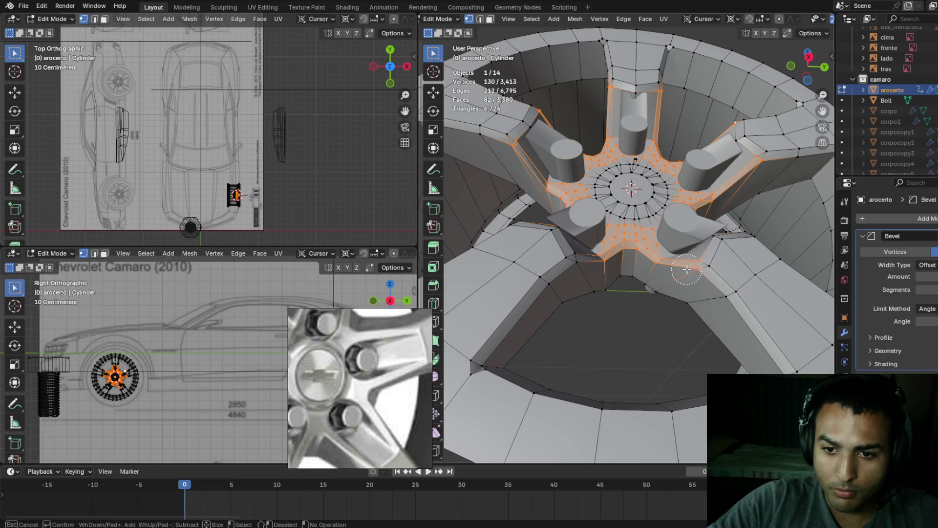
right_click(591, 261)
key(z)
click(434, 278)
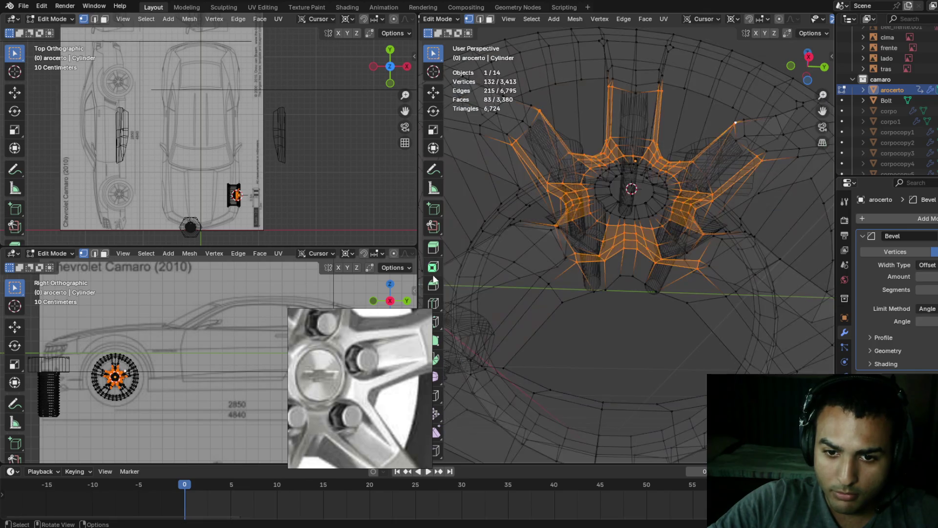
key(shift+z)
middle_drag(542, 287, 634, 296)
key(c)
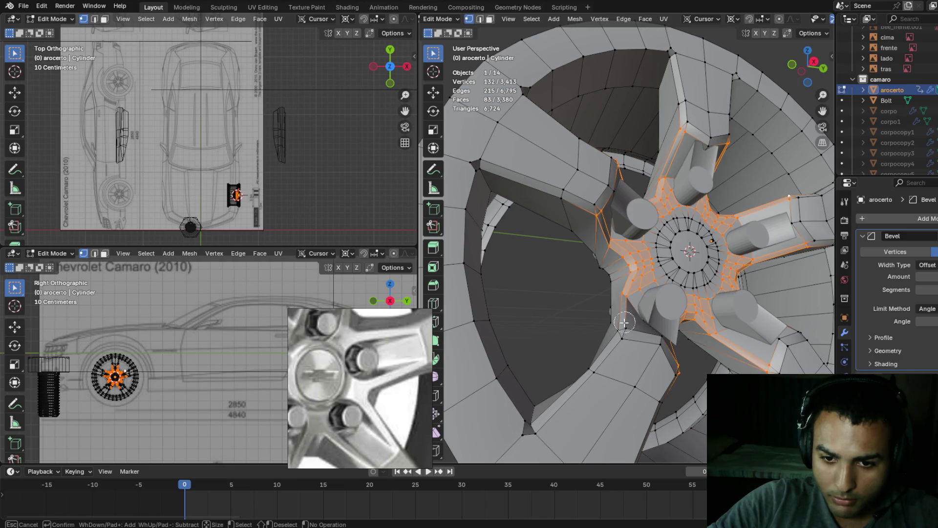
right_click(625, 322)
mouse_move(625, 323)
middle_down()
mouse_move(678, 310)
mouse_move(596, 345)
mouse_move(629, 310)
mouse_move(618, 301)
middle_up()
key(c)
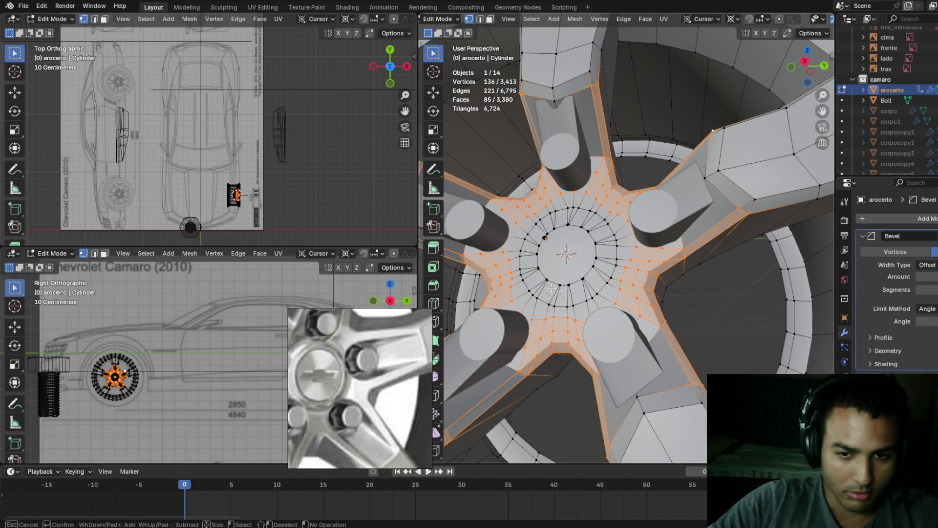
click(604, 277)
right_click(604, 278)
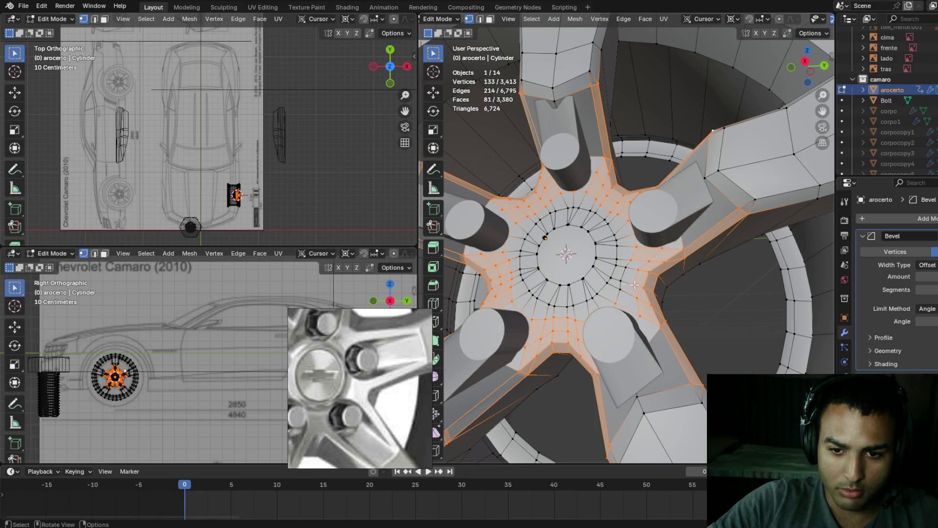
- Nudge the selected hub vertices slightly along the X axis
middle_drag(662, 283, 681, 293)
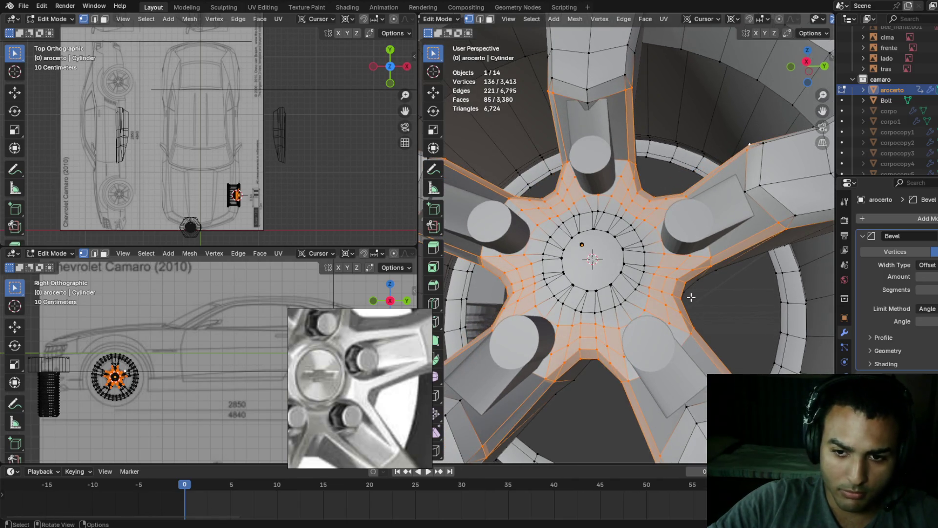
key(shift+z)
scroll(638, 298, down, 2)
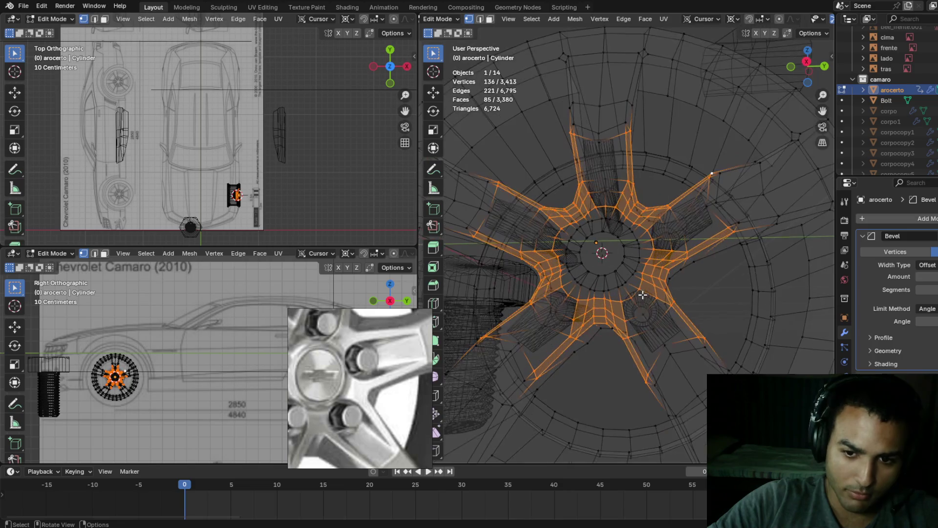
scroll(658, 287, up, 2)
scroll(673, 291, down, 2)
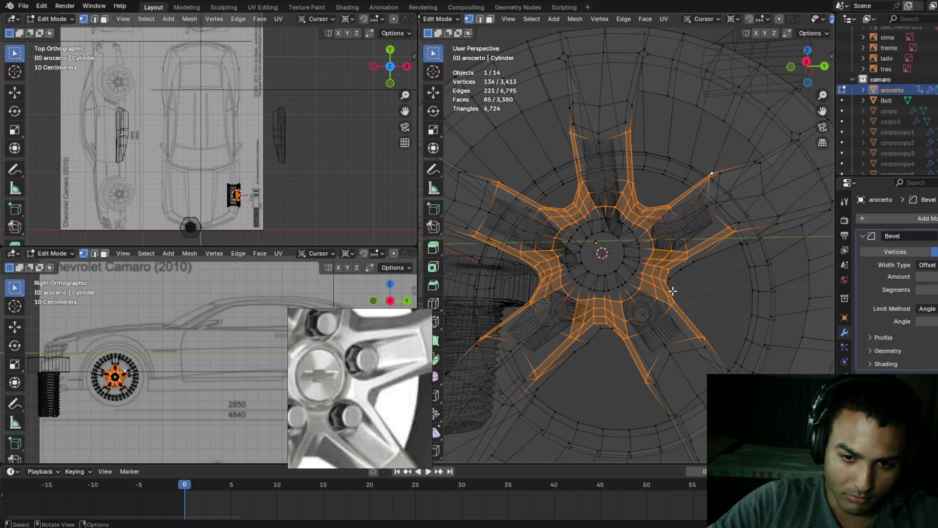
key(shift+z)
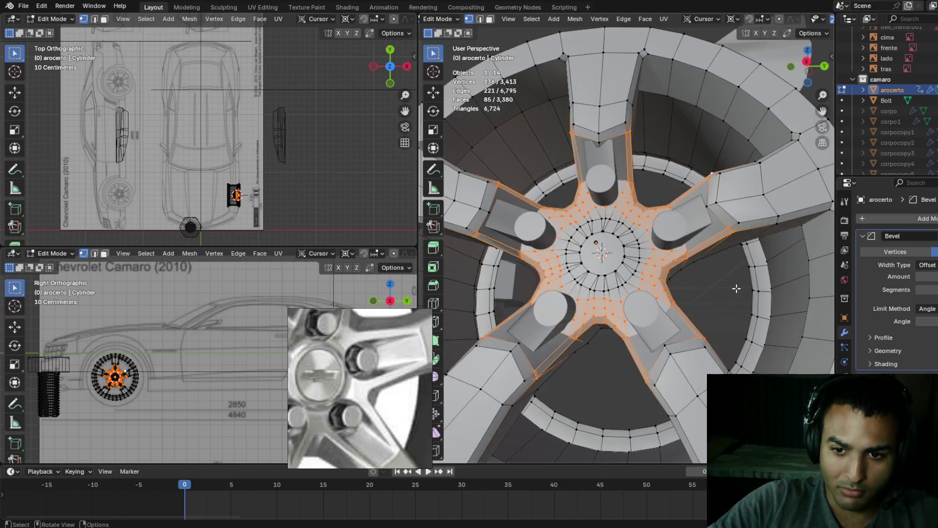
scroll(699, 263, up, 2)
key(g)
key(x)
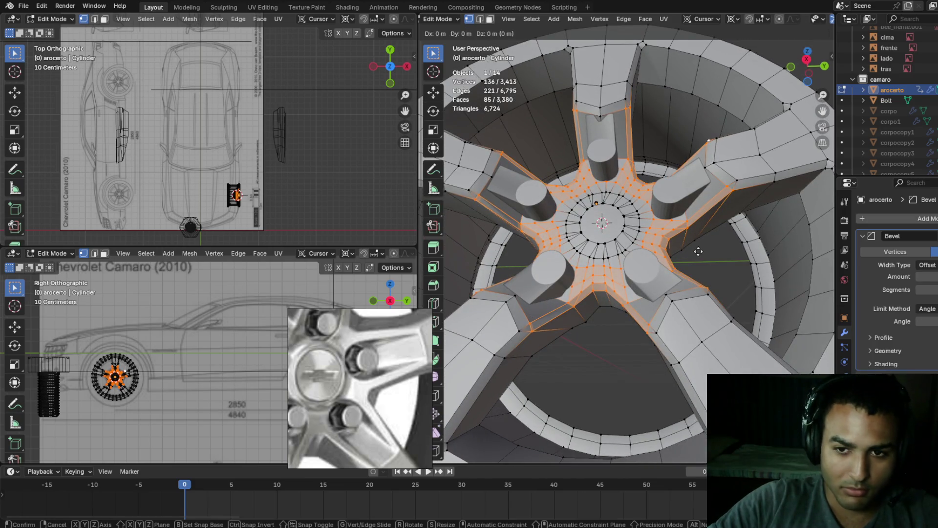
click(697, 248)
- Add vertices at the base of each of the five spokes to the selection
mouse_move(698, 248)
middle_down()
mouse_move(713, 230)
mouse_move(684, 217)
middle_up()
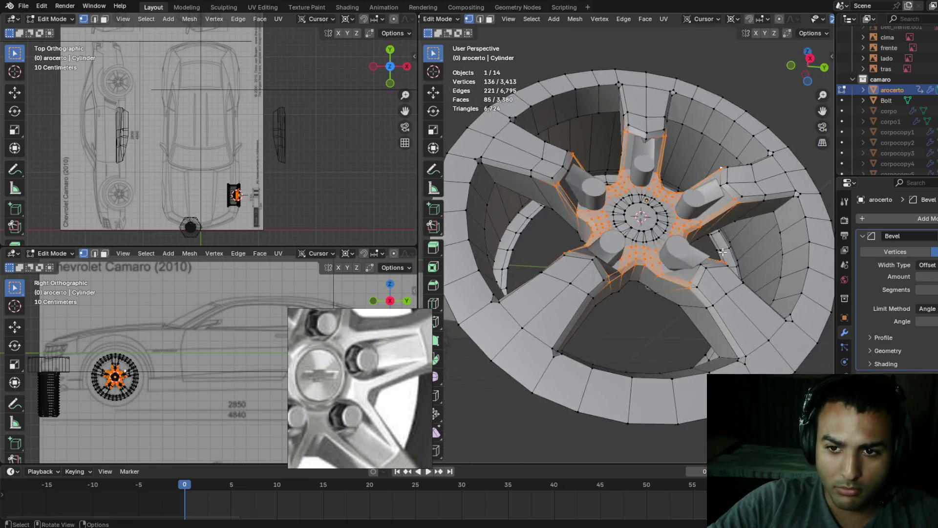
scroll(684, 217, up, 3)
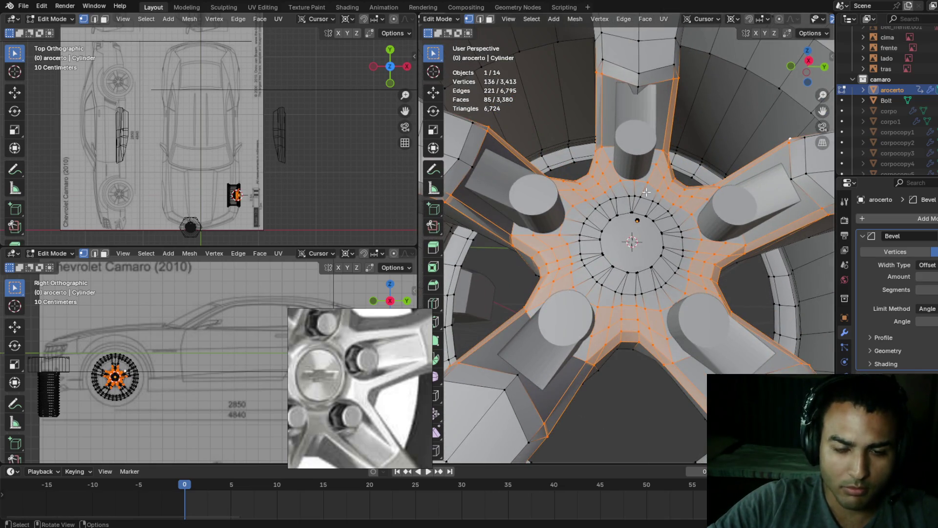
middle_drag(506, 164, 474, 189)
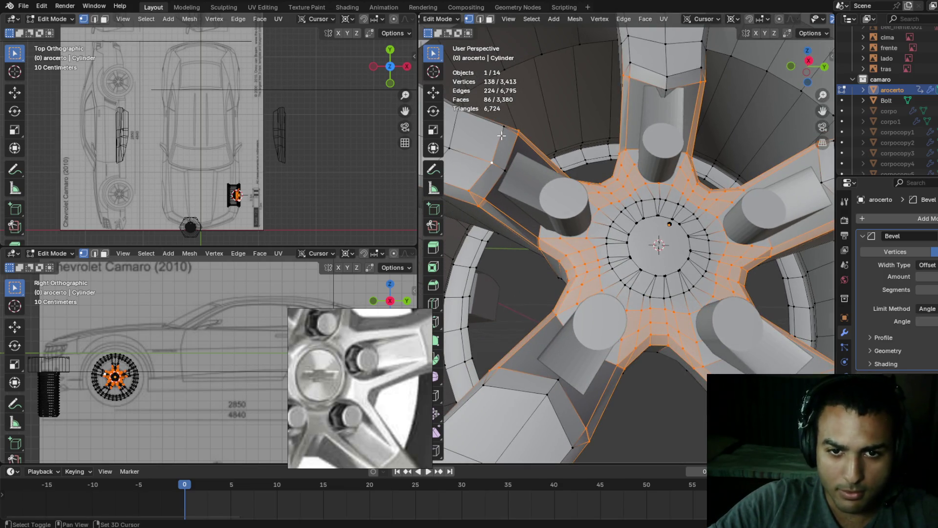
shift+click(502, 138)
middle_drag(502, 138, 632, 111)
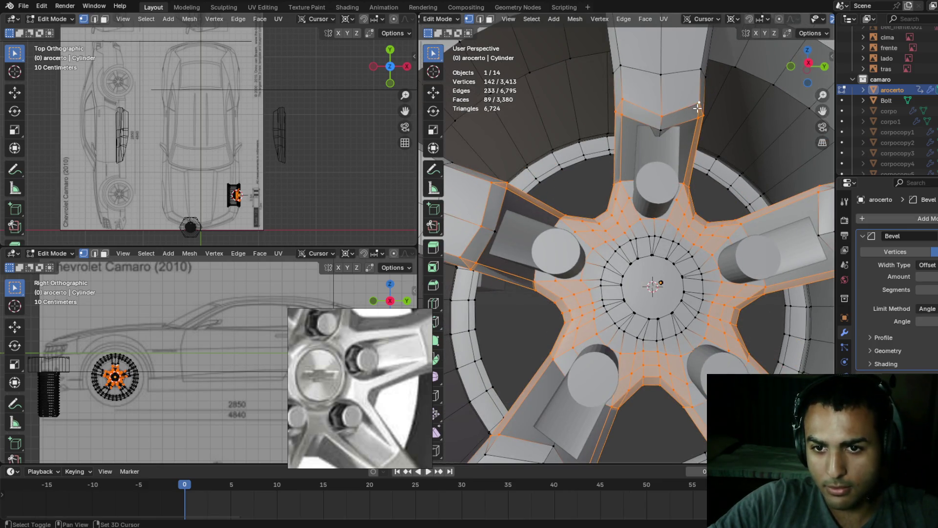
shift+click(662, 131)
shift+click(496, 230)
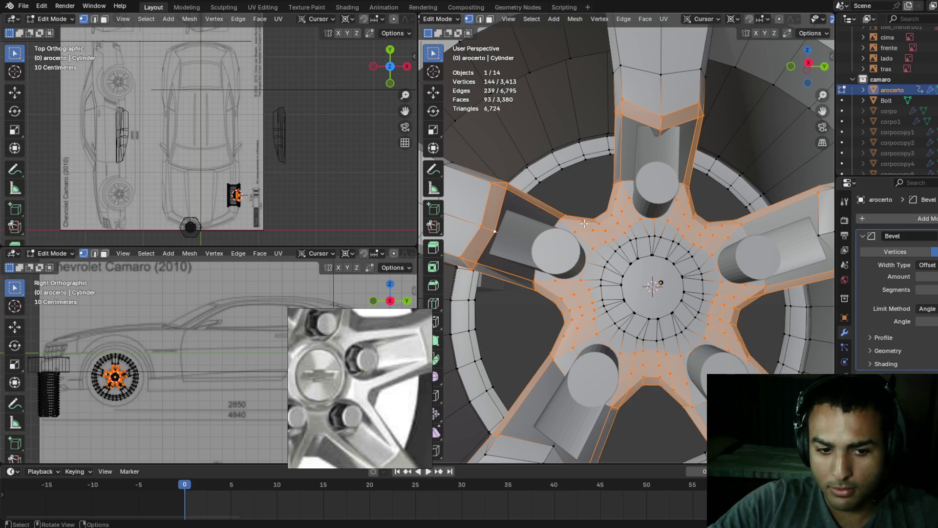
middle_drag(593, 221, 728, 212)
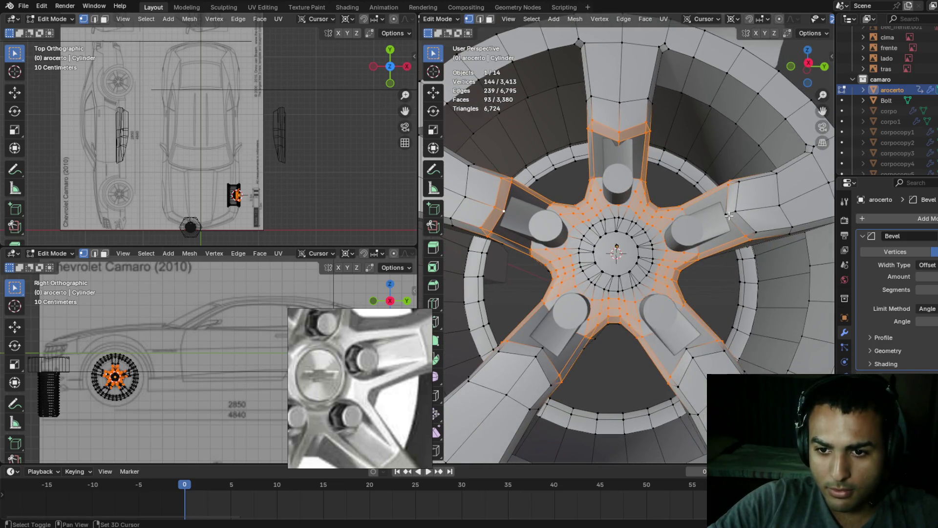
shift+click(759, 236)
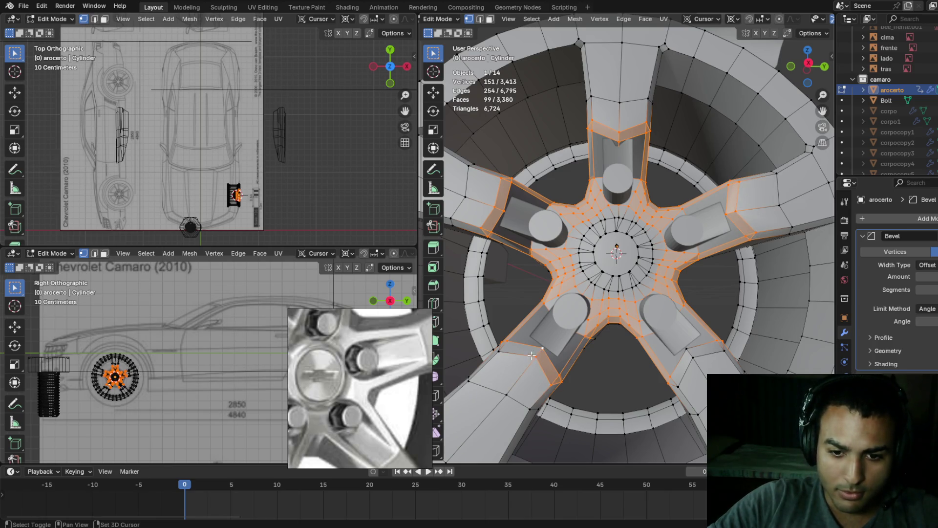
shift+click(501, 357)
middle_drag(501, 357, 641, 329)
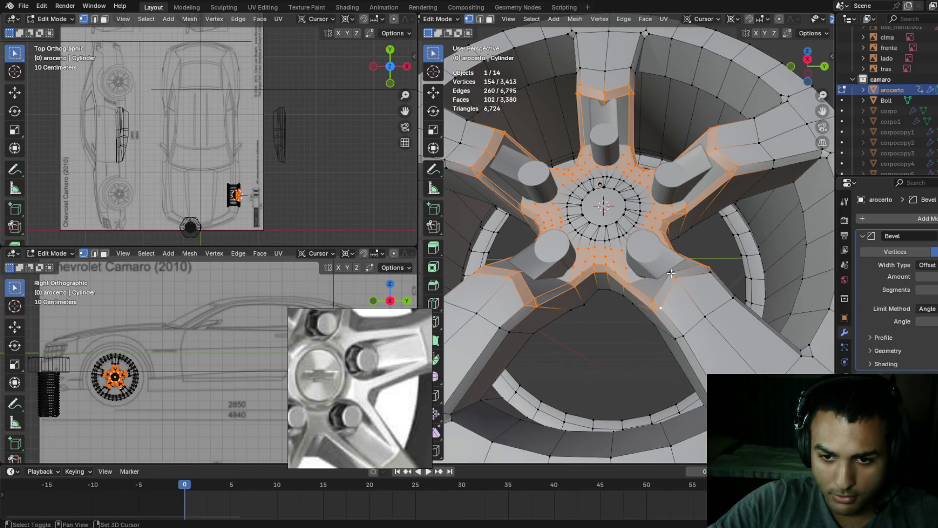
shift+click(711, 269)
mouse_move(706, 236)
middle_down()
mouse_move(792, 95)
mouse_move(716, 205)
middle_up()
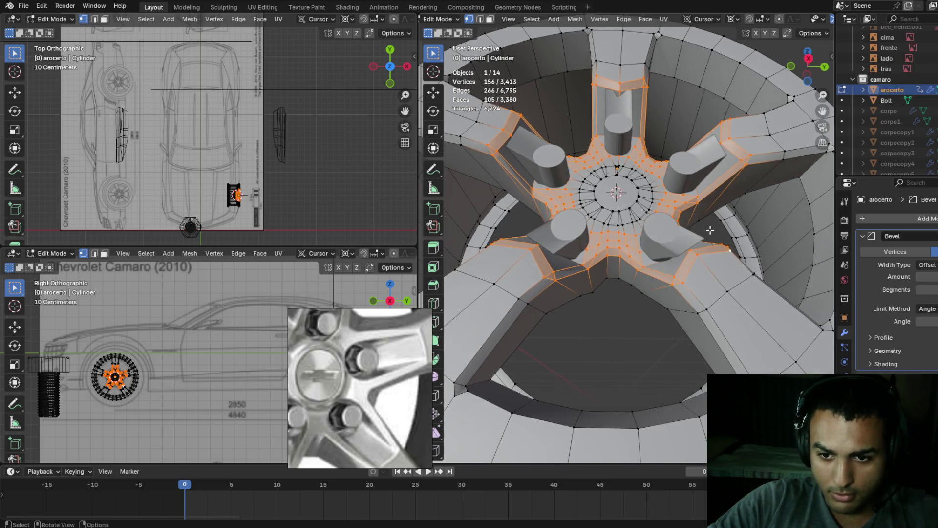
key(alt+z)
key(alt+z)
- Move the hub-and-spoke vertices about 0.0039 m along X, then another 0.0034 m
key(g)
key(x)
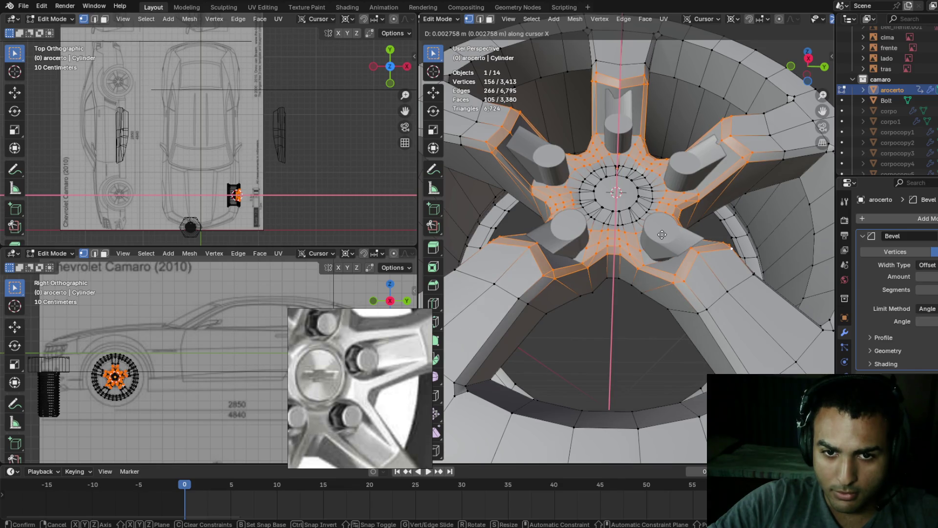
click(661, 233)
middle_drag(661, 232, 646, 196)
key(g)
key(x)
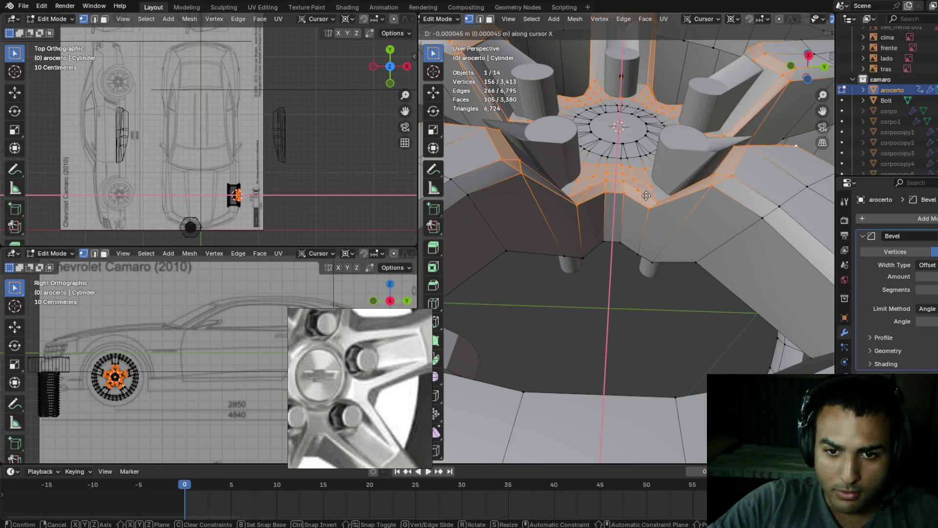
click(646, 189)
- Check the shifted rim in Object Mode, return to Edit Mode, and save the file
mouse_move(646, 190)
middle_down()
mouse_move(645, 182)
mouse_move(668, 197)
mouse_move(668, 254)
mouse_move(650, 242)
mouse_move(661, 200)
mouse_move(638, 203)
mouse_move(649, 206)
middle_up()
scroll(663, 200, up, 3)
key(Tab)
scroll(661, 253, up, 2)
key(Tab)
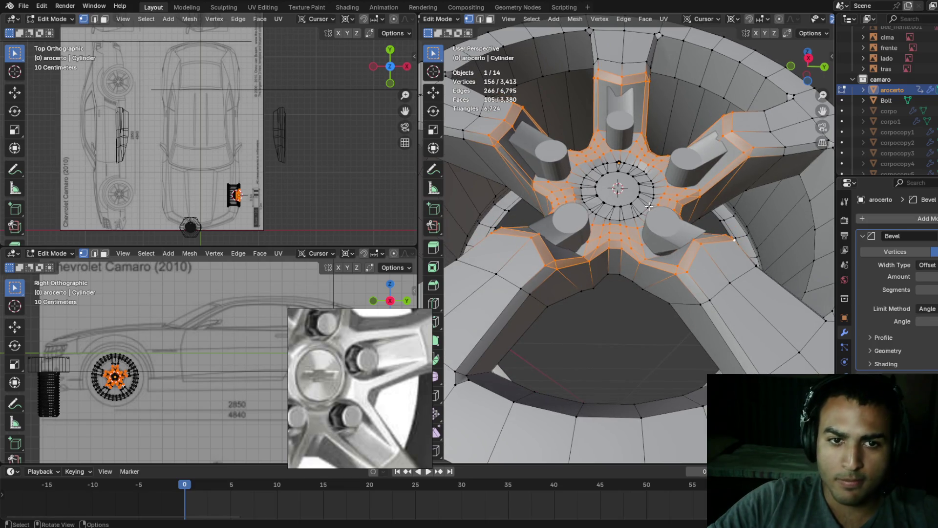
key(ctrl+s)
- Save the project as camaro02.blend, changing the name from camaro01, then return to Object Mode
click(23, 6)
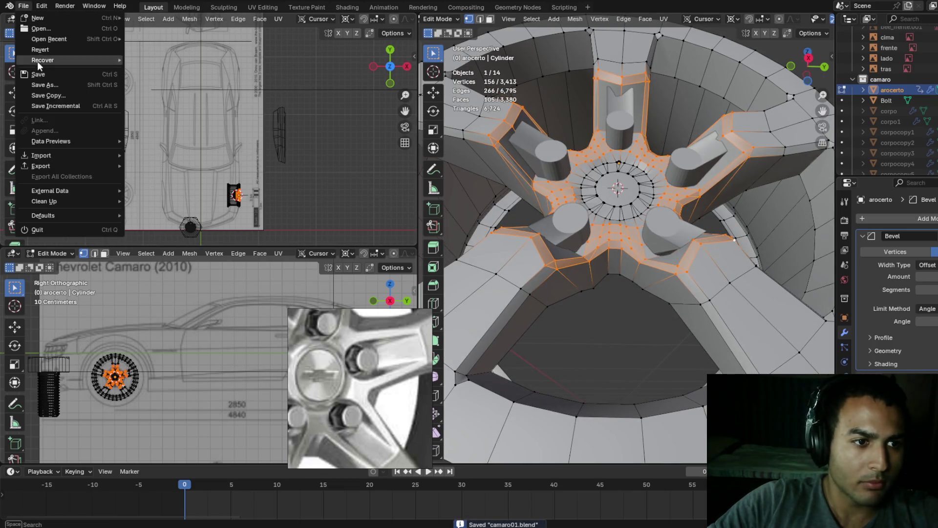
click(62, 86)
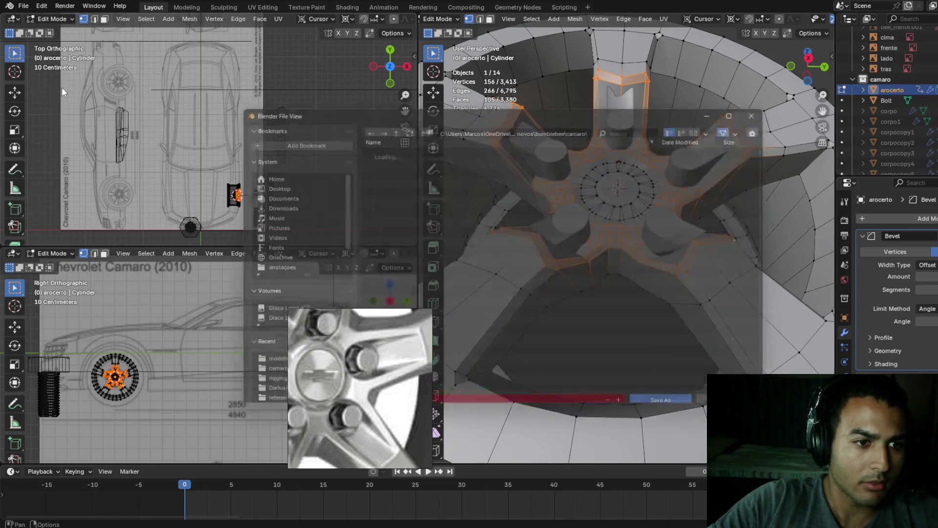
mouse_move(416, 315)
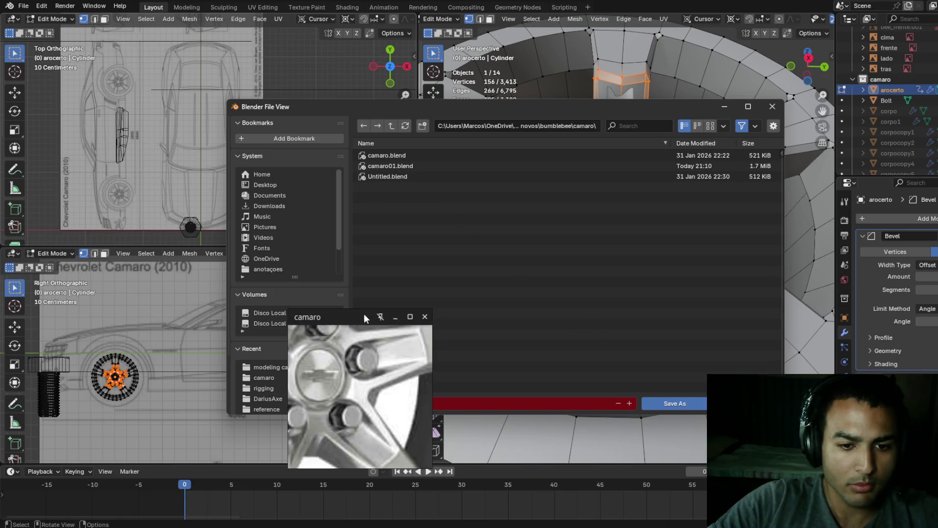
drag(367, 318, 256, 301)
click(386, 403)
click(389, 403)
key(BackSpace)
text(2)
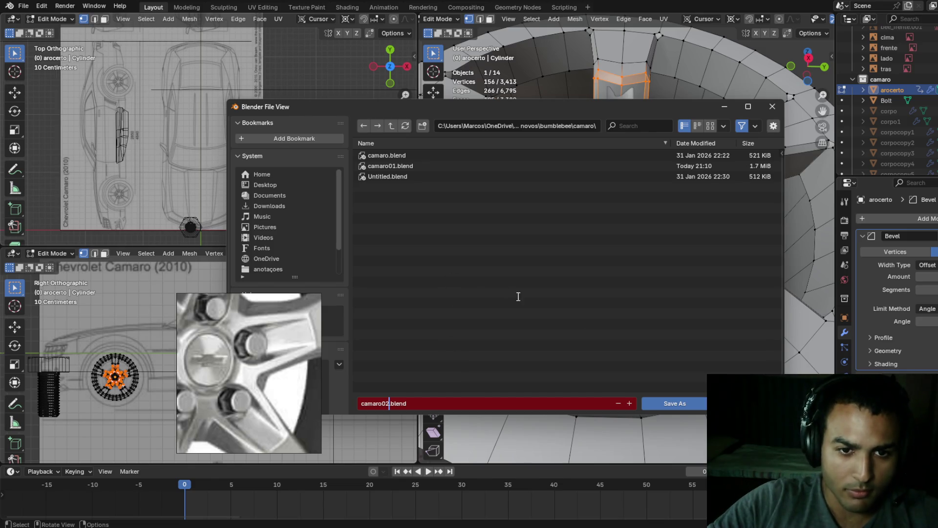
click(668, 405)
scroll(627, 272, down, 3)
mouse_move(627, 273)
middle_down()
mouse_move(649, 221)
mouse_move(639, 236)
middle_up()
key(Tab)
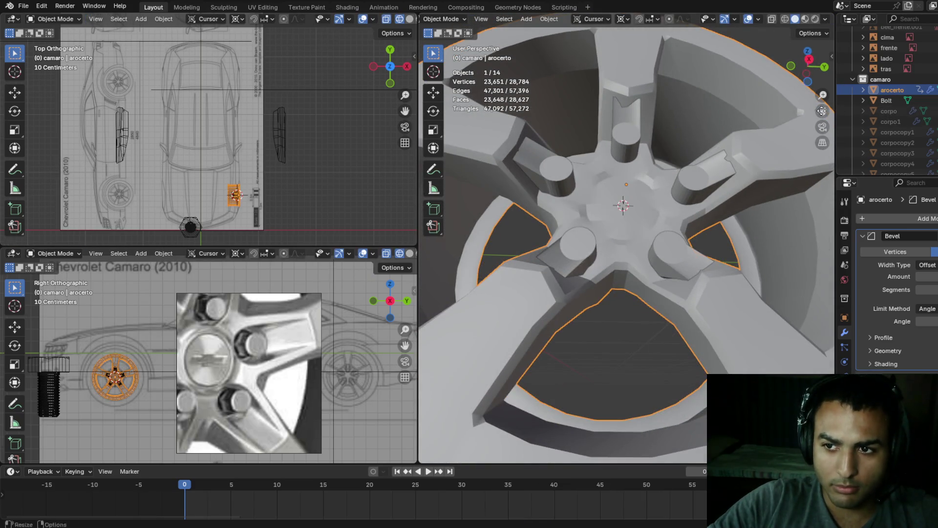
- Duplicate the rim in place and rename the copy arocerto2
key(shift+d)
right_click(684, 178)
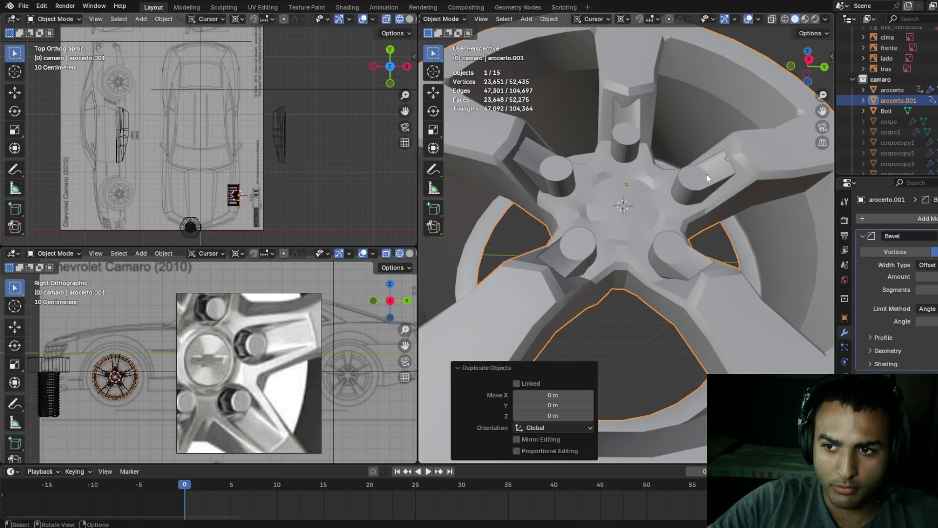
double_click(913, 96)
key(BackSpace)
key(BackSpace)
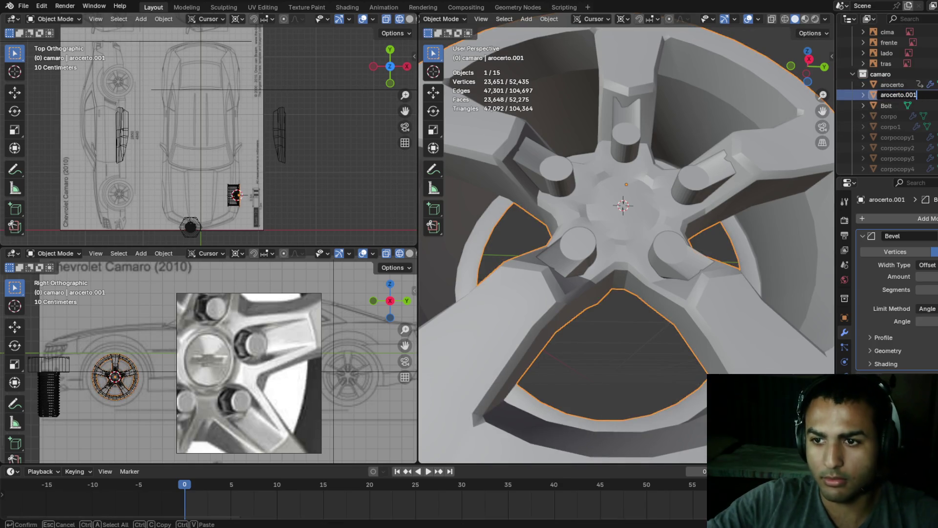
text(2)
key(Return)
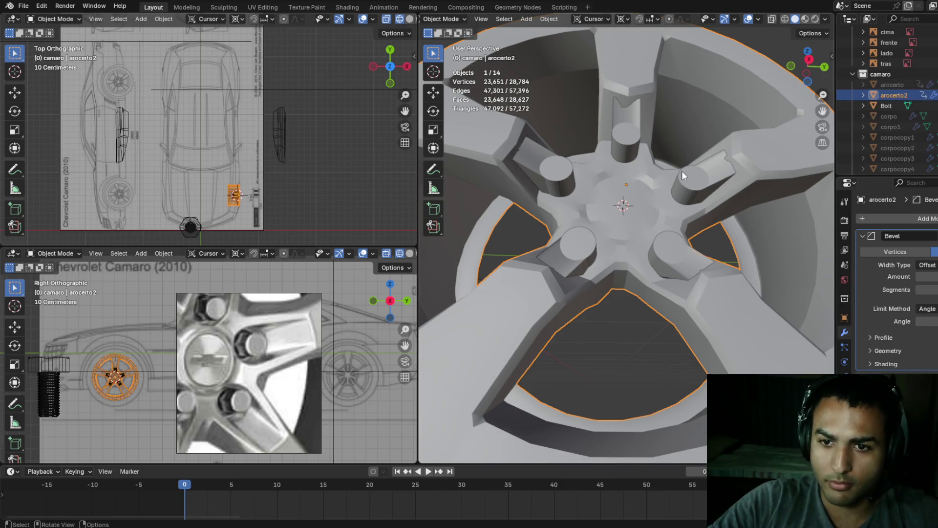
- Clear the large hub selection in arocerto2's mesh and return to Object Mode
scroll(674, 176, up, 2)
key(Tab)
middle_drag(661, 190, 697, 181)
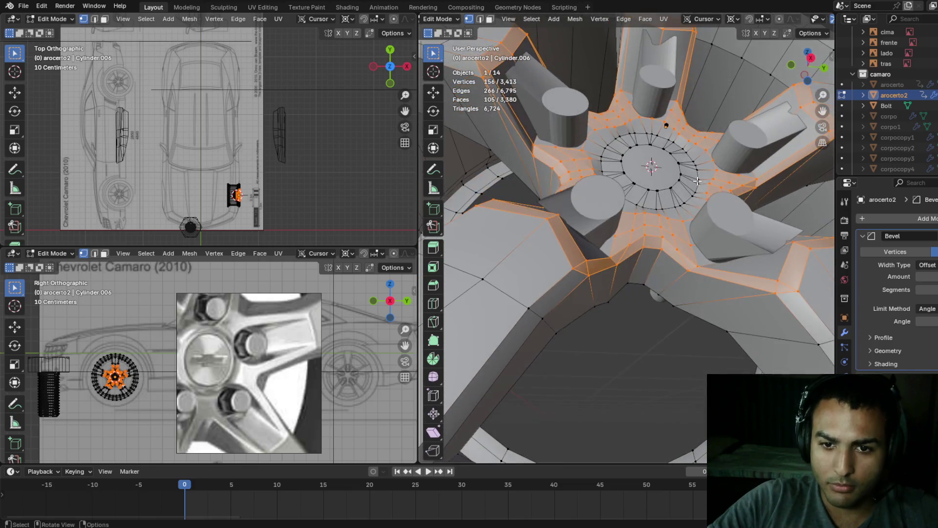
click(574, 147)
middle_drag(573, 147, 637, 163)
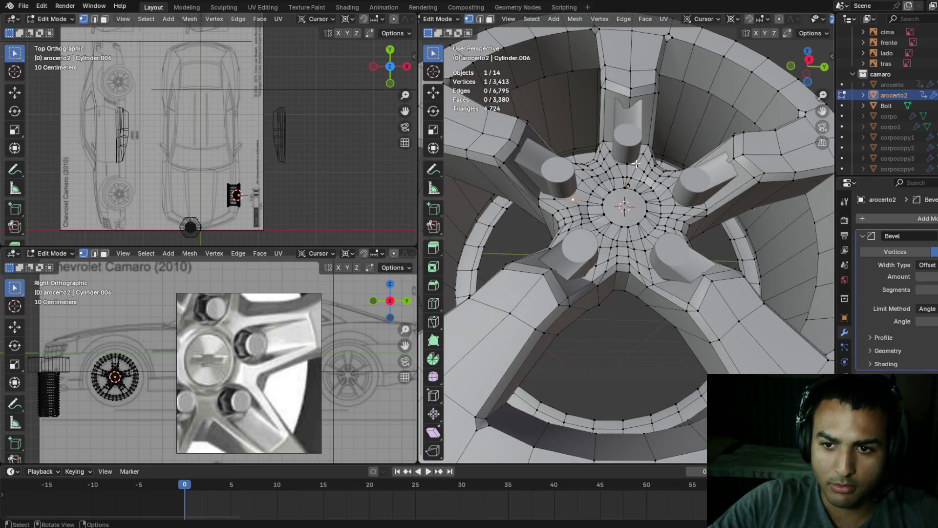
scroll(612, 200, up, 2)
key(Tab)
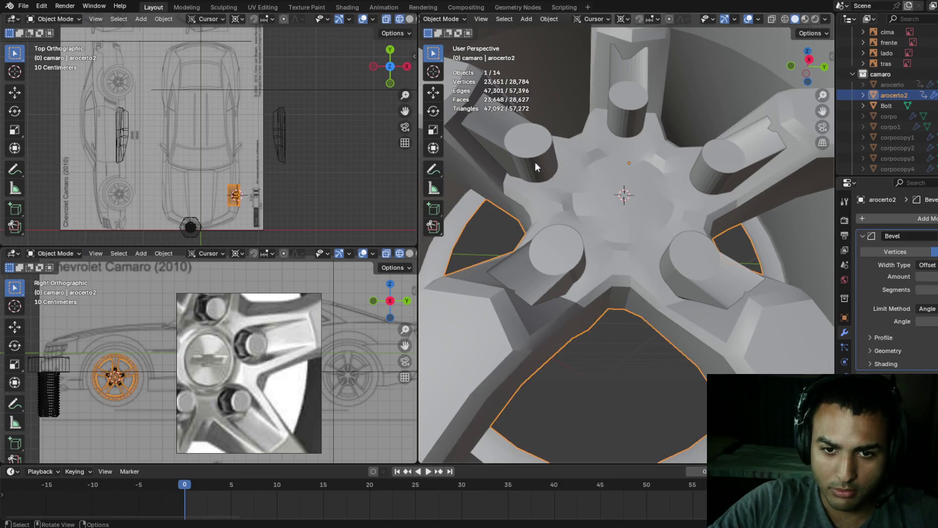
- Select the spoke cylinder Cylinder.002 and enter its mesh editing
click(553, 178)
scroll(552, 178, up, 3)
key(Tab)
scroll(563, 204, down, 3)
mouse_move(567, 195)
middle_down()
mouse_move(591, 149)
mouse_move(611, 155)
mouse_move(606, 167)
middle_up()
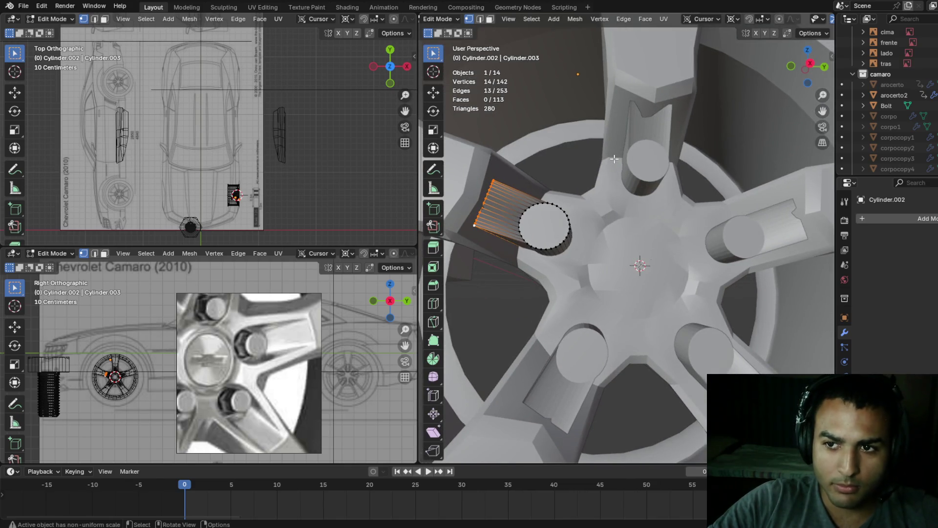
- Duplicate the hub boss cylinder in Object Mode and shift the copy slightly along X
scroll(614, 155, down, 1)
scroll(612, 153, down, 1)
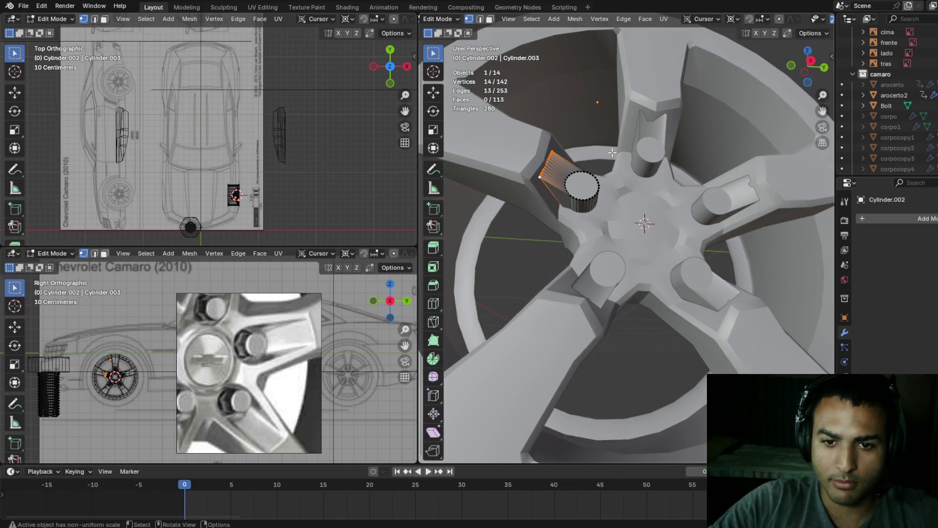
key(Tab)
key(shift+d)
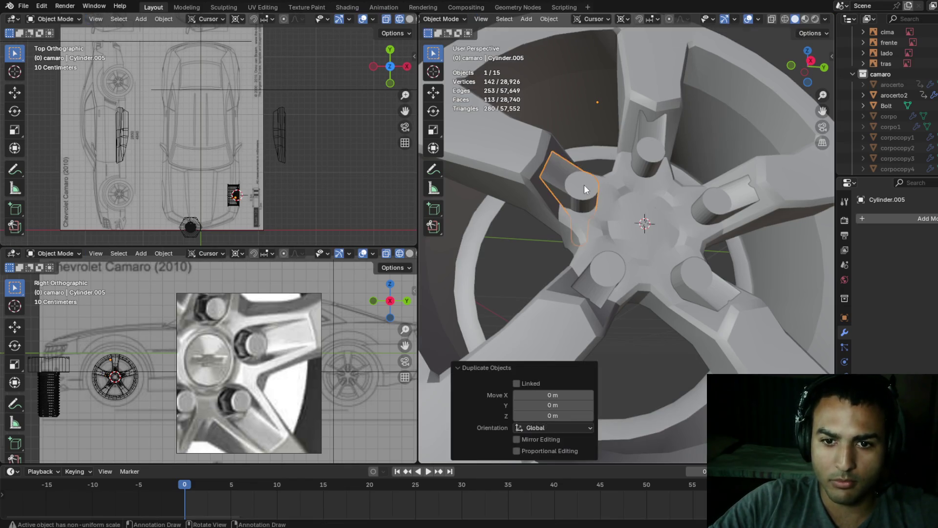
key(x)
scroll(589, 127, down, 3)
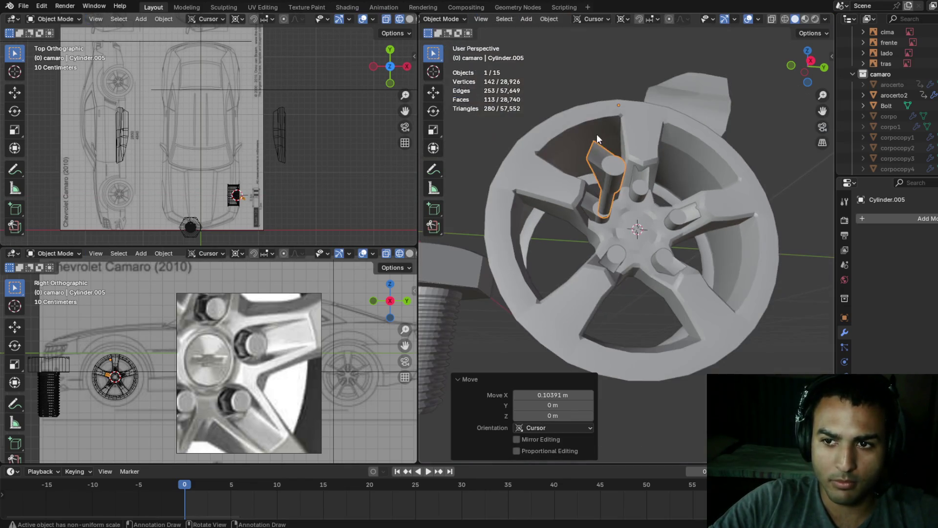
click(592, 146)
- Try rotating the copy 90° about Y, then undo the rotation
middle_drag(591, 146, 588, 151)
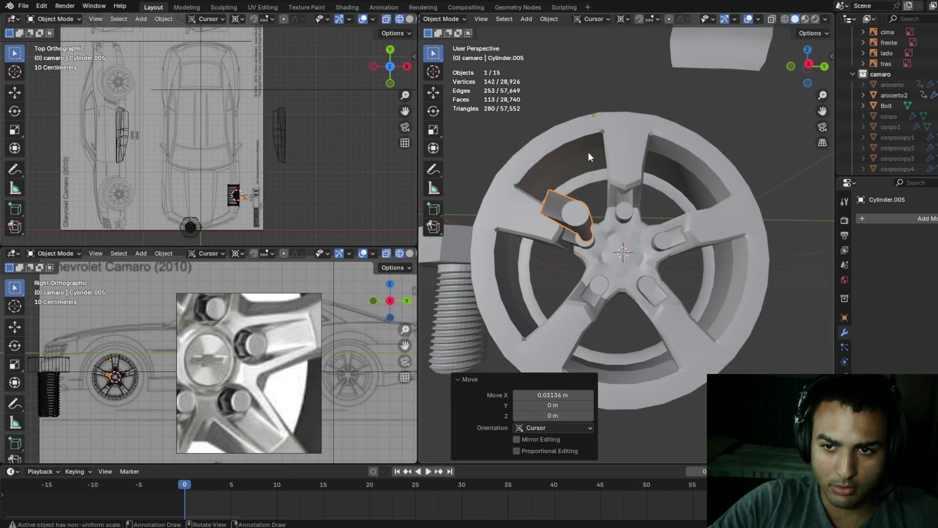
text(ry90)
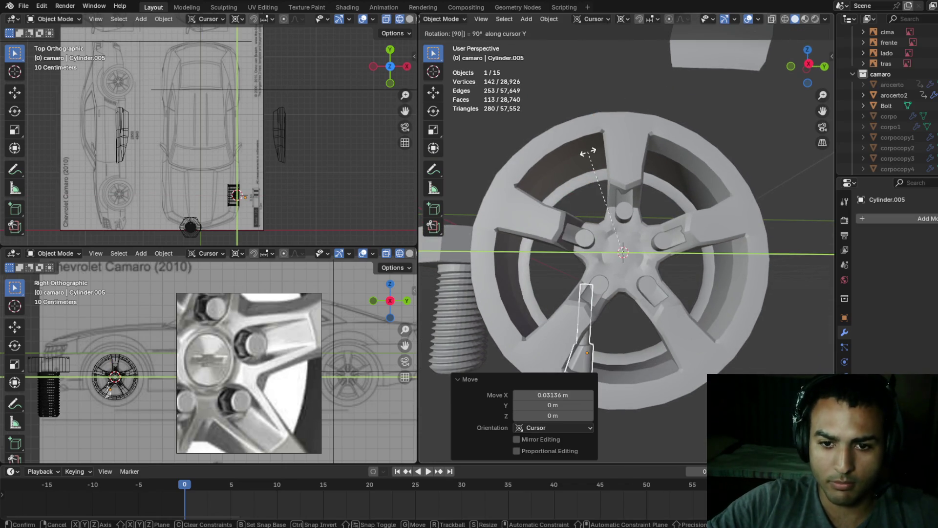
key(Return)
scroll(588, 152, down, 3)
middle_drag(588, 152, 519, 166)
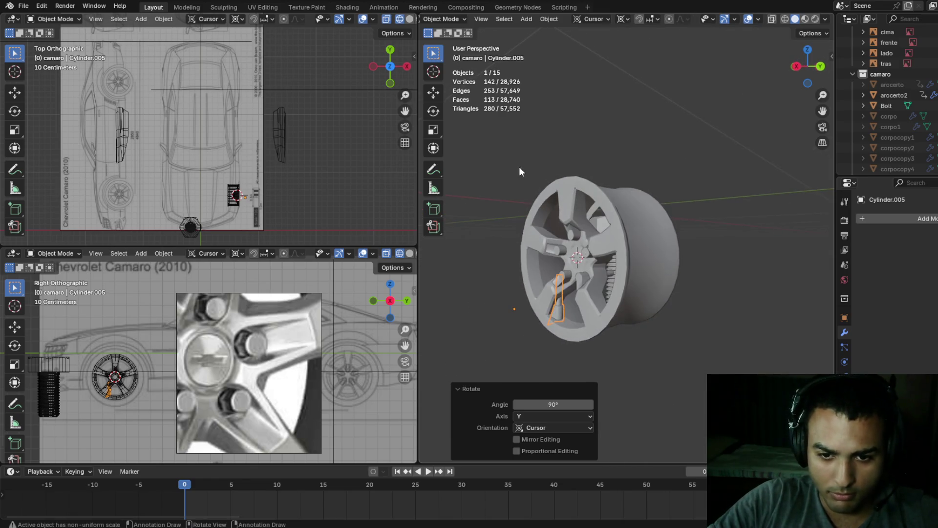
key(ctrl+z)
- Snap the 3D cursor to the copy's origin and enter its mesh editing
key(shift+s)
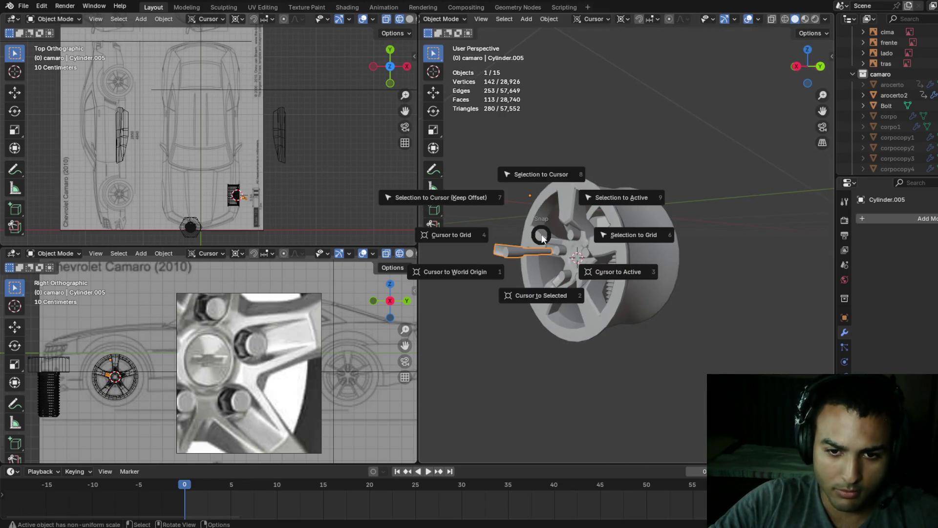
click(550, 289)
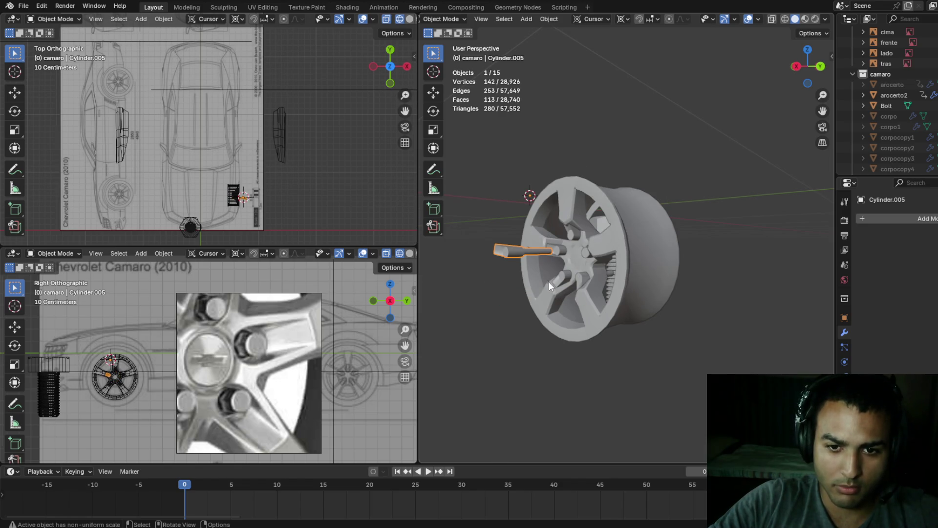
key(Tab)
key(shift+s)
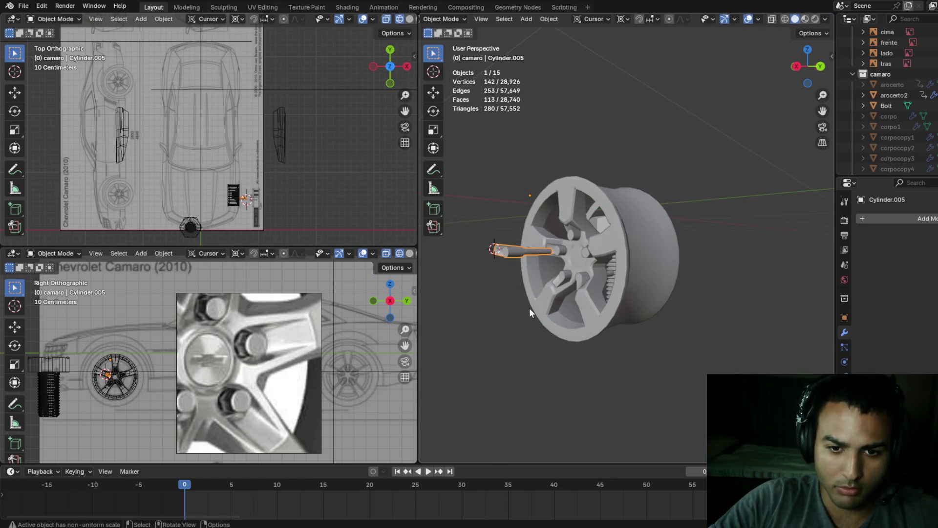
- Snap the 3D cursor to the copy's centre and set the pivot point to 3D Cursor
key(a)
key(shift+s)
click(531, 337)
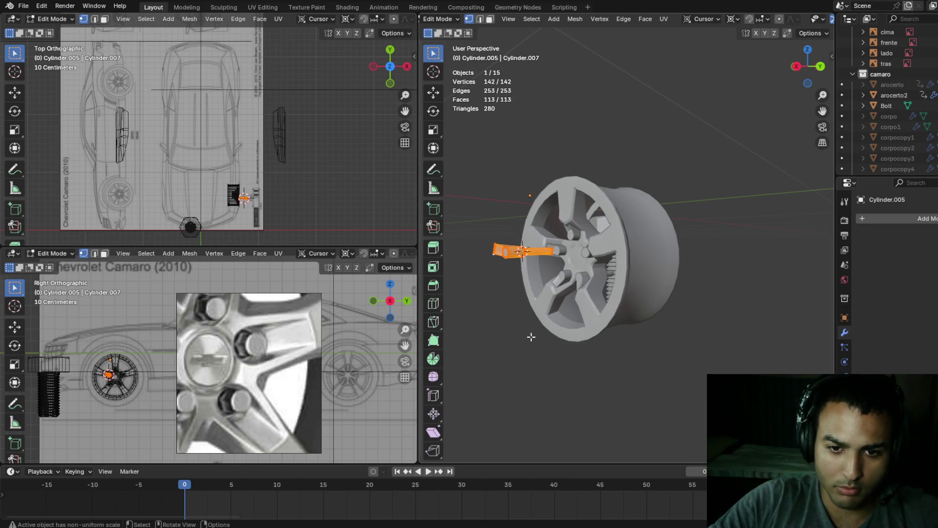
key(period)
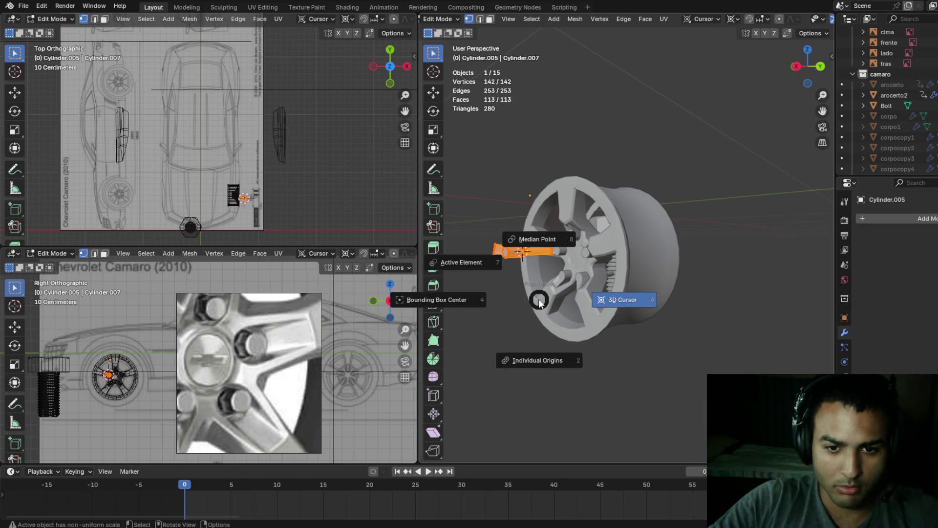
click(608, 300)
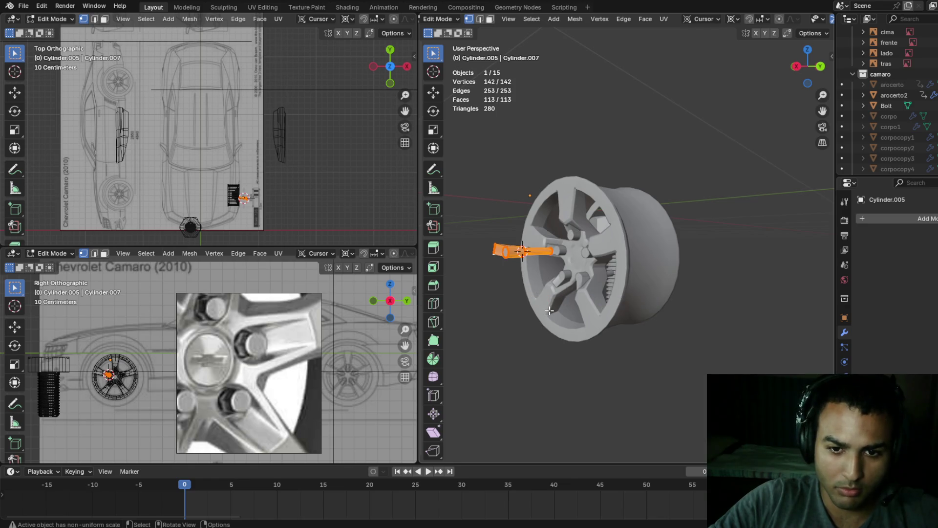
key(period)
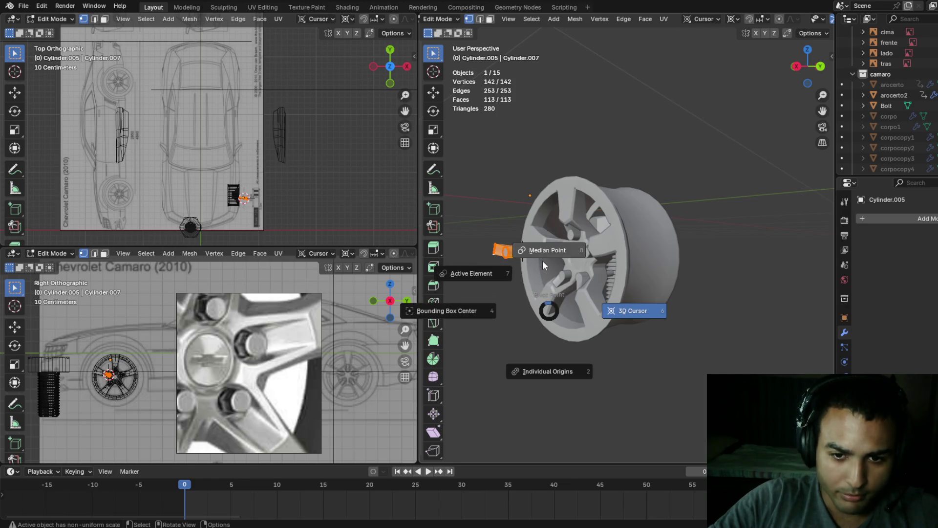
click(541, 264)
- In Object Mode rotate the cylinder about Y, undoing a stray free rotation
key(Tab)
scroll(547, 265, up, 3)
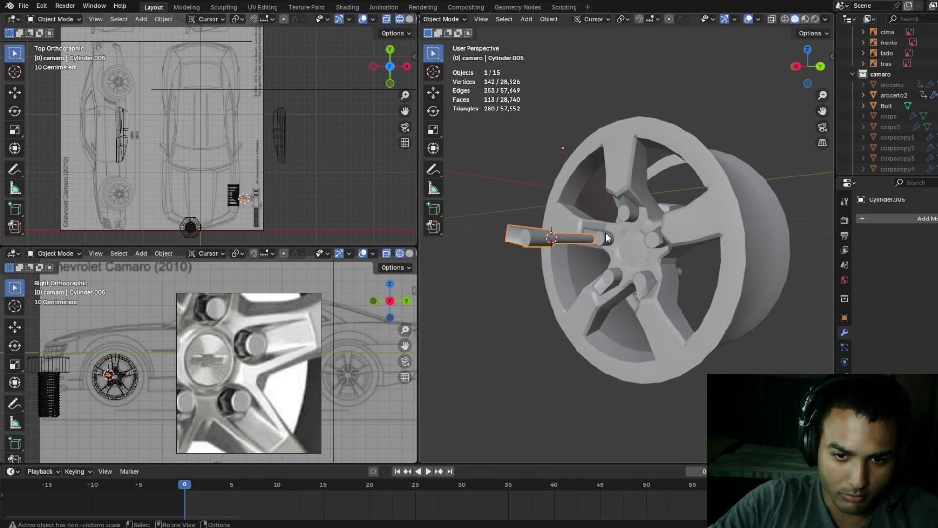
key(r)
key(y)
text(90)
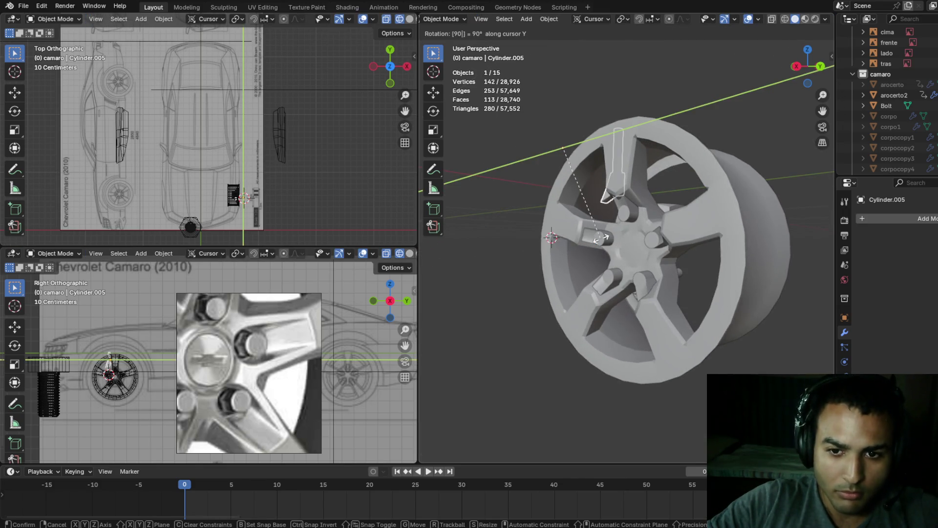
key(Return)
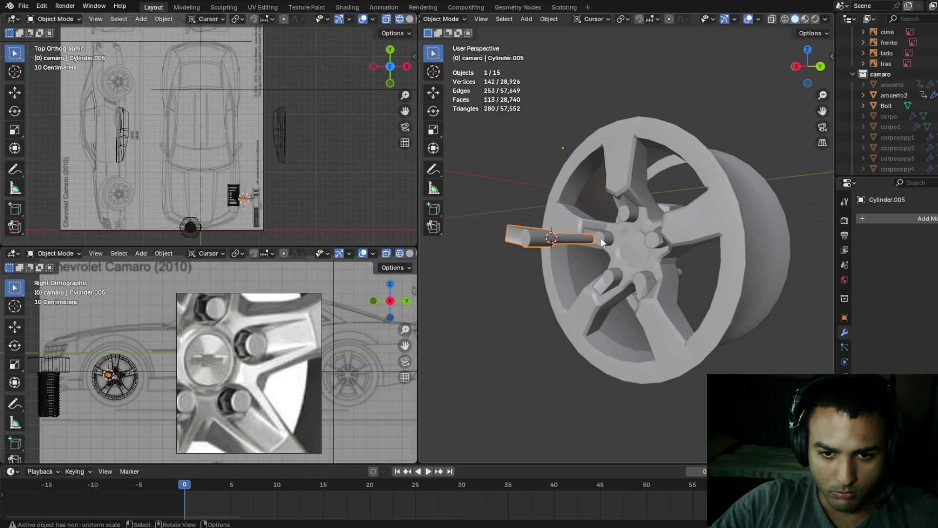
key(r)
click(632, 146)
key(ctrl+z)
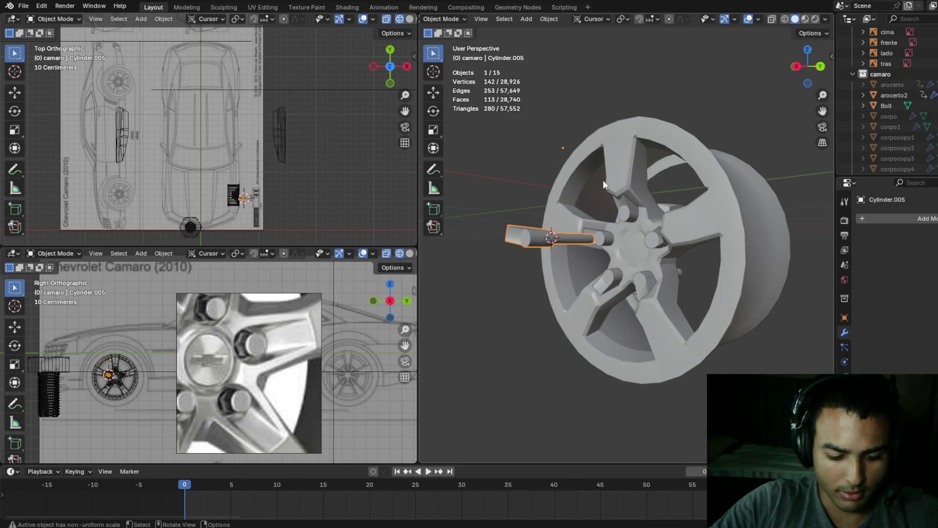
- Settle the pivot point on 3D Cursor and re-enter Edit Mode on the cylinder
key(period)
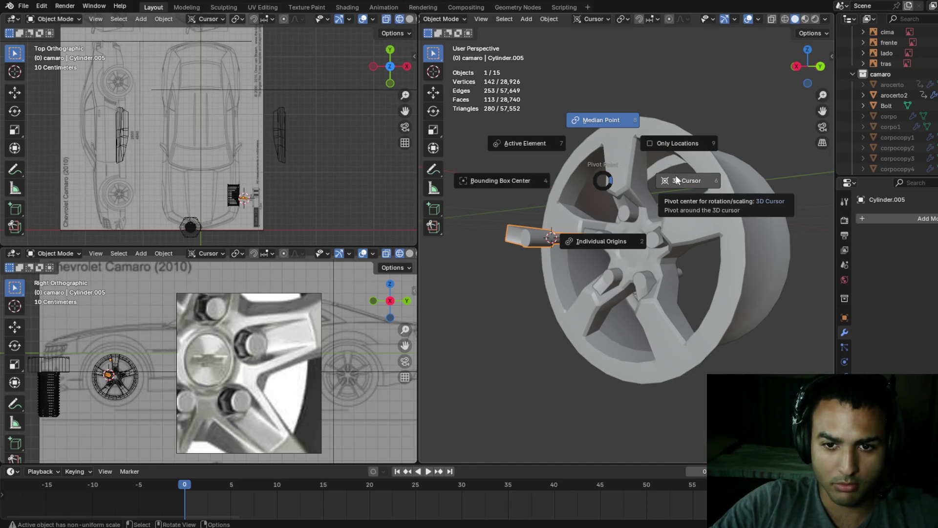
click(675, 180)
key(period)
click(605, 125)
key(period)
click(700, 203)
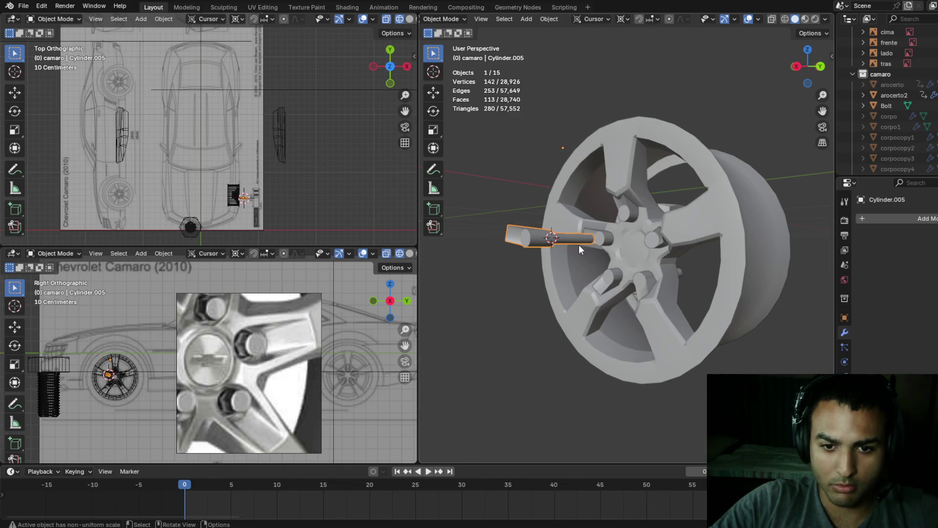
key(Tab)
key(period)
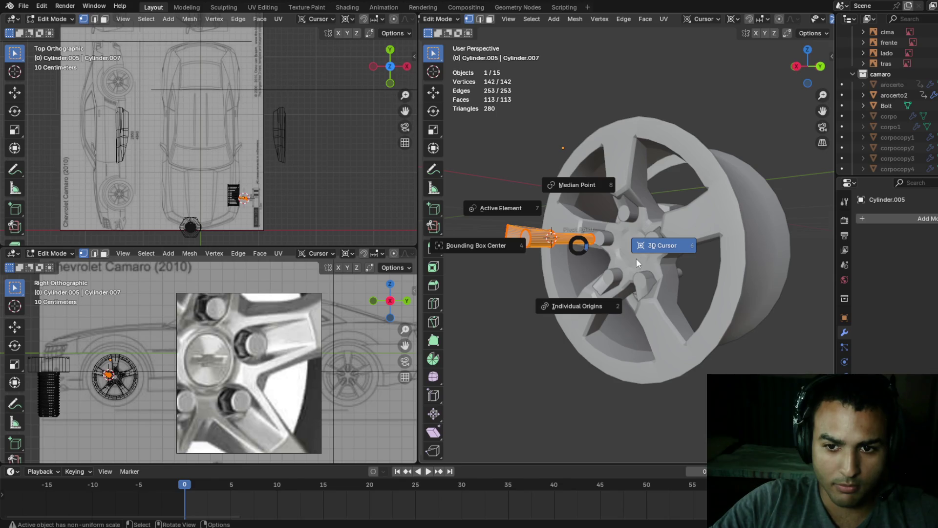
click(637, 256)
key(period)
click(643, 255)
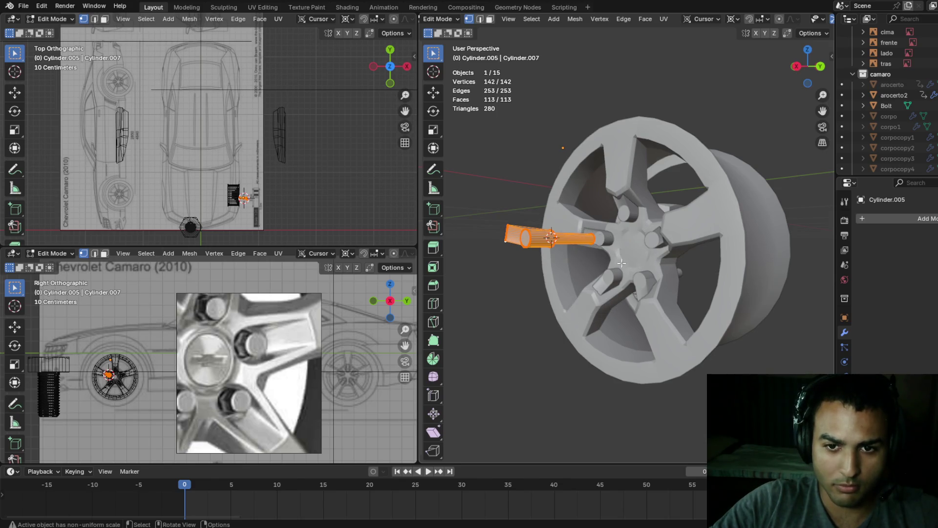
- Rotate the cylinder mesh 90° about Y, after undoing a free tilt
key(r)
click(553, 293)
key(ctrl+z)
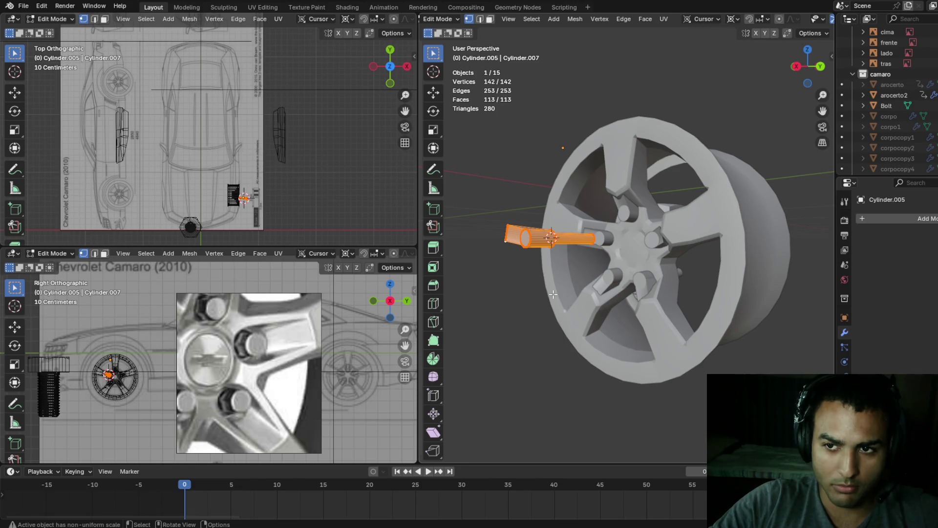
key(r)
key(y)
key(9)
key(0)
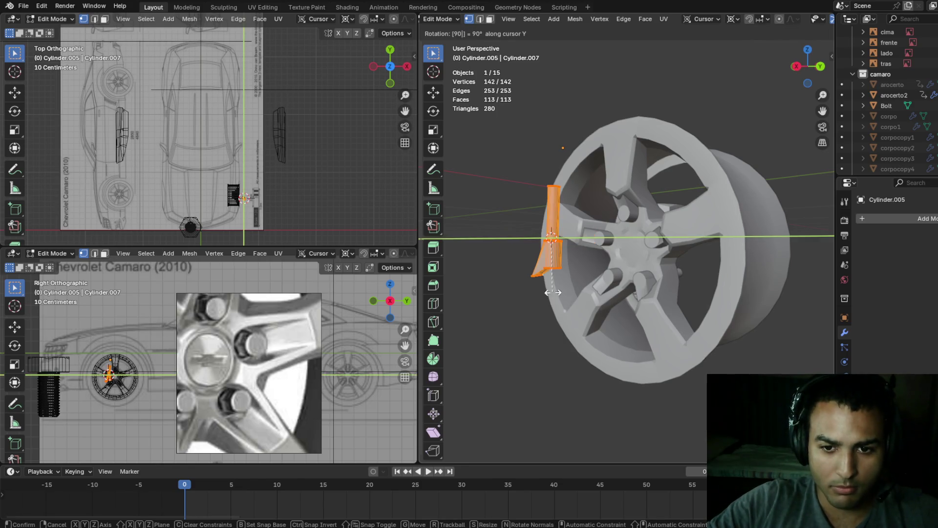
key(Return)
- Apply two more 90° Y rotations so the cylinder stands upright, then return to Object Mode
key(r)
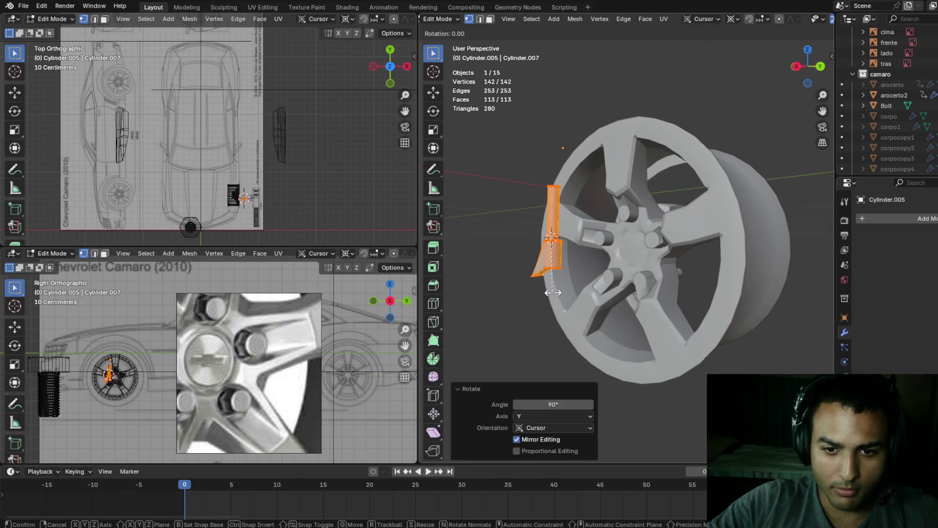
key(y)
key(9)
key(0)
key(Return)
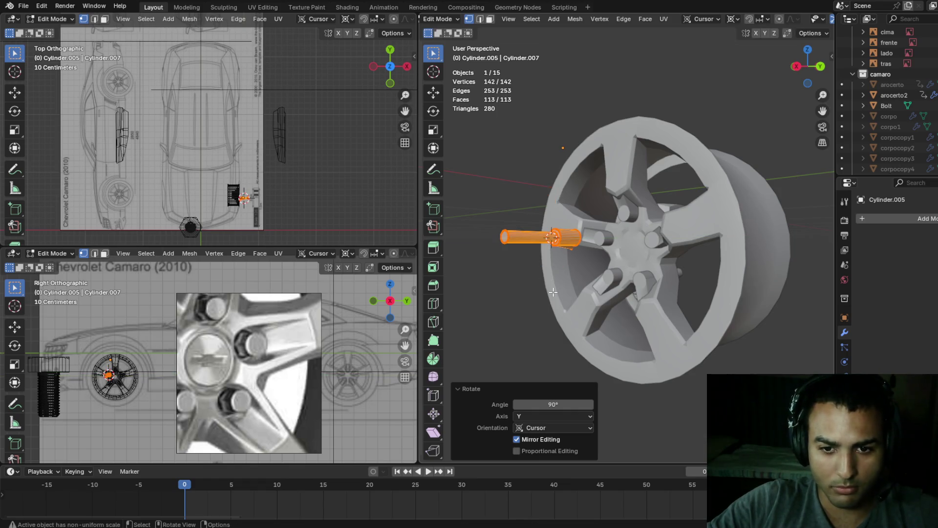
key(r)
key(y)
key(9)
key(0)
key(Return)
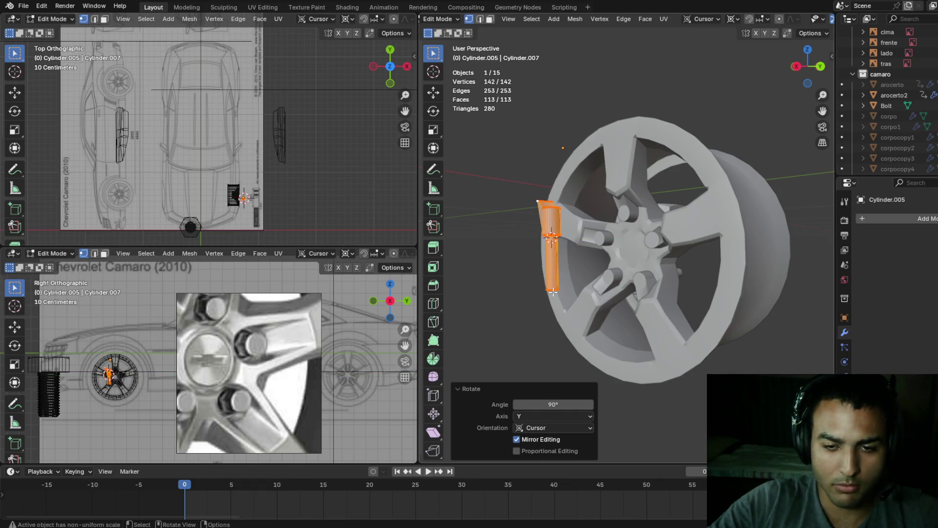
key(Tab)
scroll(652, 318, up, 4)
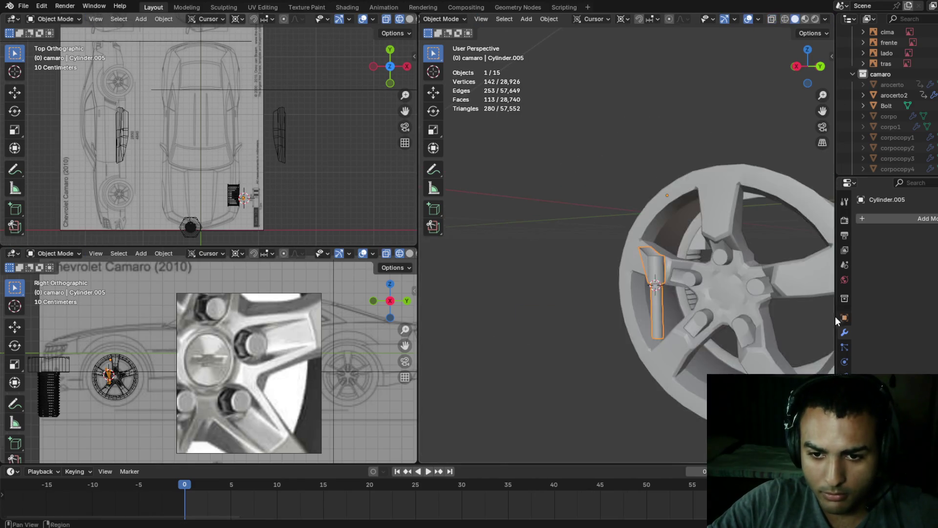
scroll(684, 303, up, 3)
- In wireframe Edit Mode, select the top-section vertices of the cylinder
key(Tab)
middle_drag(591, 295, 503, 276)
key(z)
click(491, 277)
click(597, 177)
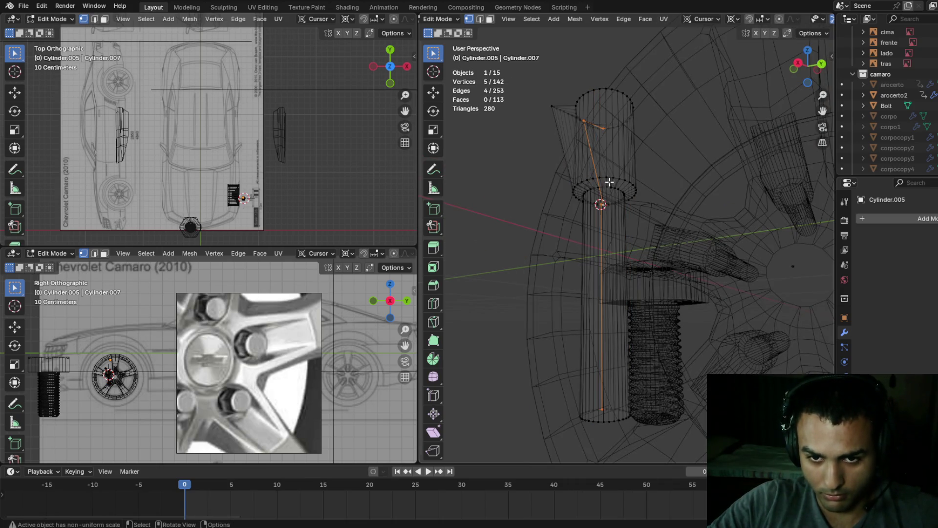
mouse_move(532, 82)
mouse_down()
mouse_move(596, 103)
mouse_move(667, 189)
mouse_up()
middle_drag(667, 189, 665, 182)
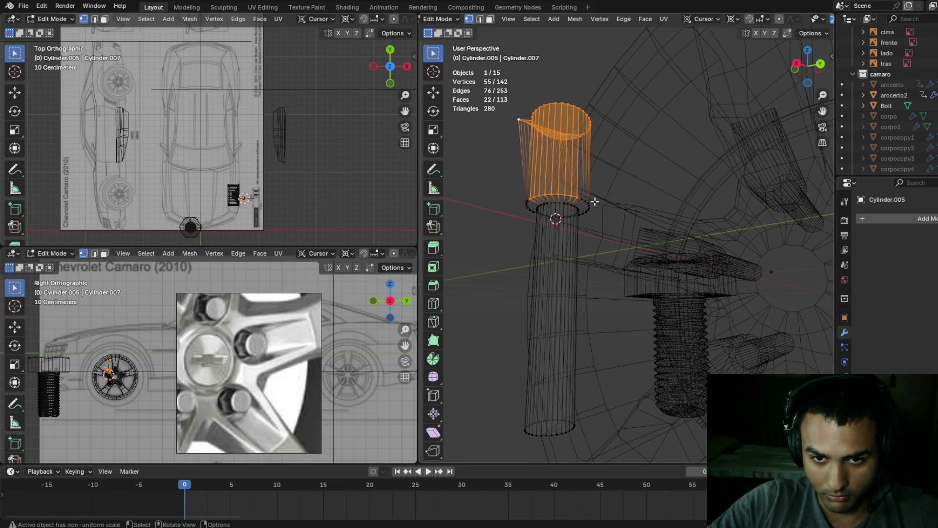
mouse_move(592, 187)
middle_down()
mouse_move(545, 195)
mouse_move(624, 189)
mouse_move(562, 220)
mouse_move(613, 197)
mouse_move(615, 182)
middle_up()
mouse_move(624, 136)
shift+mouse_down()
mouse_move(662, 153)
mouse_move(661, 176)
shift+mouse_up()
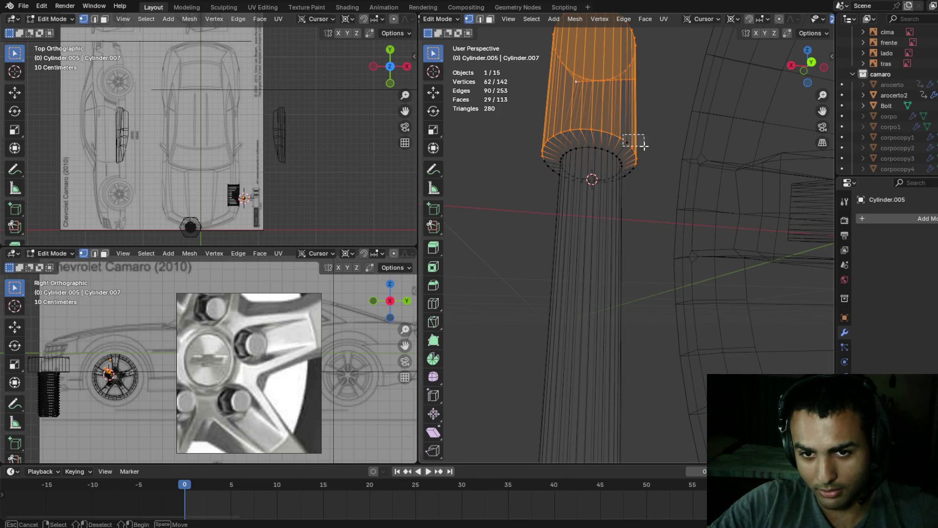
middle_drag(661, 196, 614, 147)
shift+drag(614, 147, 645, 196)
mouse_move(650, 195)
middle_down()
mouse_move(709, 215)
mouse_move(700, 185)
mouse_move(750, 197)
middle_up()
- Box-select the remaining top-ring vertices of the upper block and return to solid shading
key(b)
drag(734, 172, 757, 207)
mouse_move(756, 207)
middle_down()
mouse_move(738, 181)
mouse_move(712, 171)
mouse_move(613, 188)
middle_up()
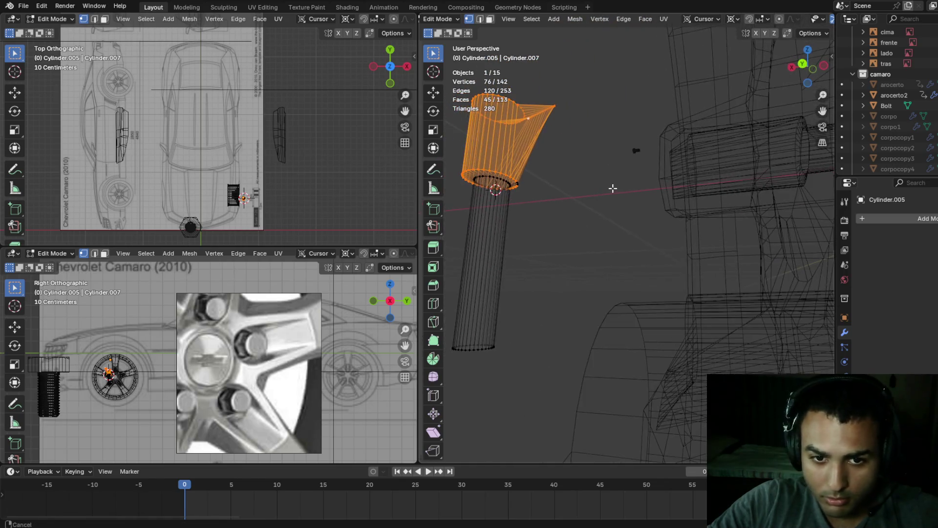
drag(528, 192, 541, 204)
key(shift+z)
middle_drag(540, 204, 583, 235)
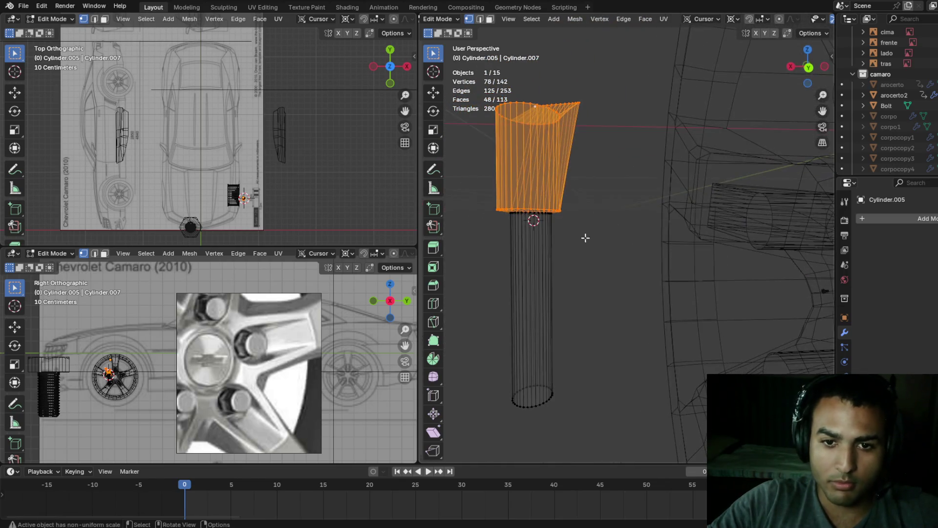
mouse_move(499, 241)
middle_down()
mouse_move(700, 248)
mouse_move(708, 262)
middle_up()
- Scale the upper block to 1.116, then to 1.102 along Y
key(s)
click(710, 275)
key(ctrl+z)
key(s)
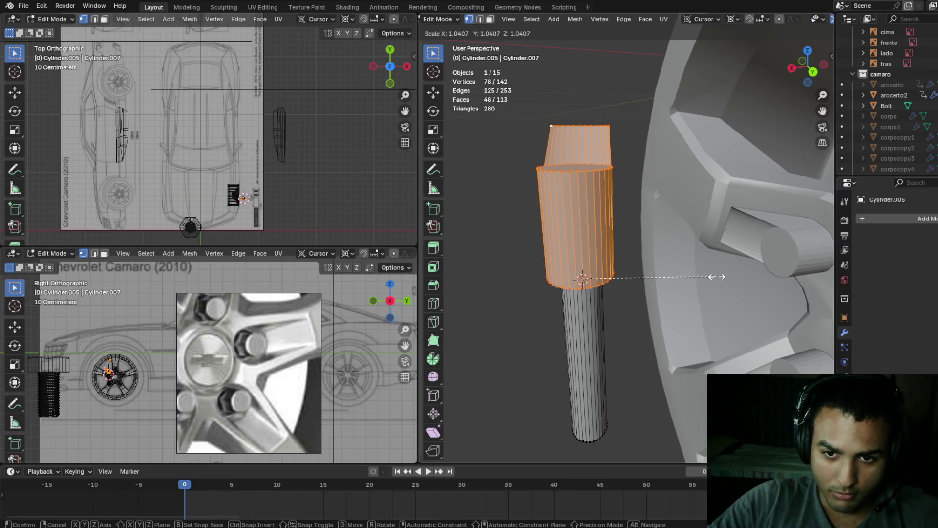
click(717, 276)
key(ctrl+z)
key(s)
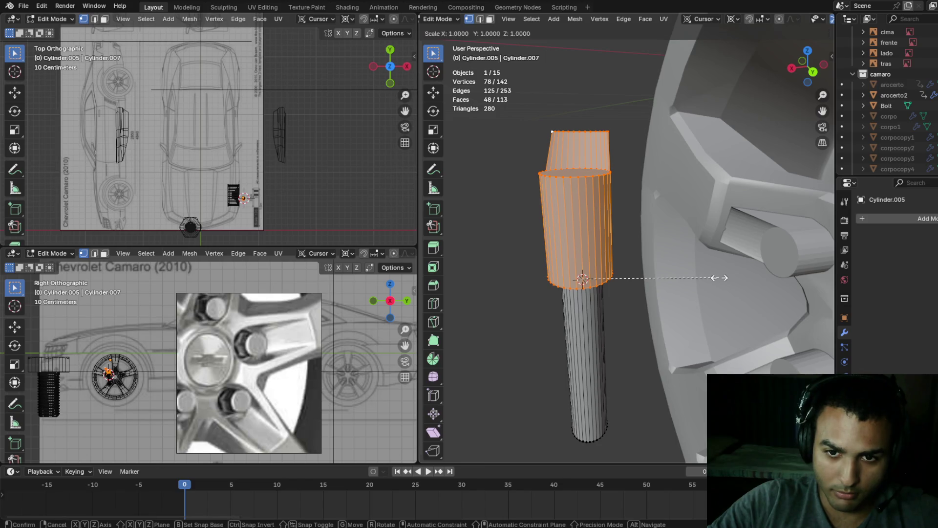
click(730, 277)
middle_drag(738, 281, 744, 288)
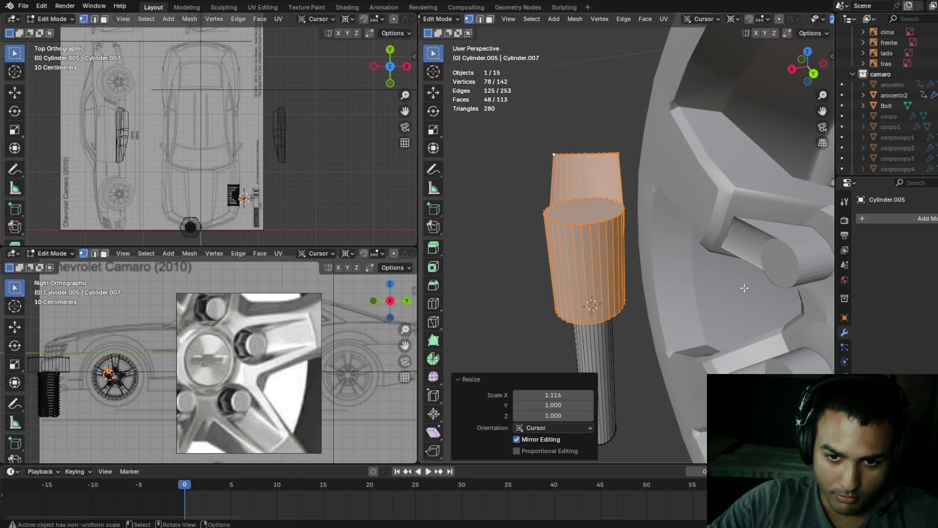
key(s)
key(y)
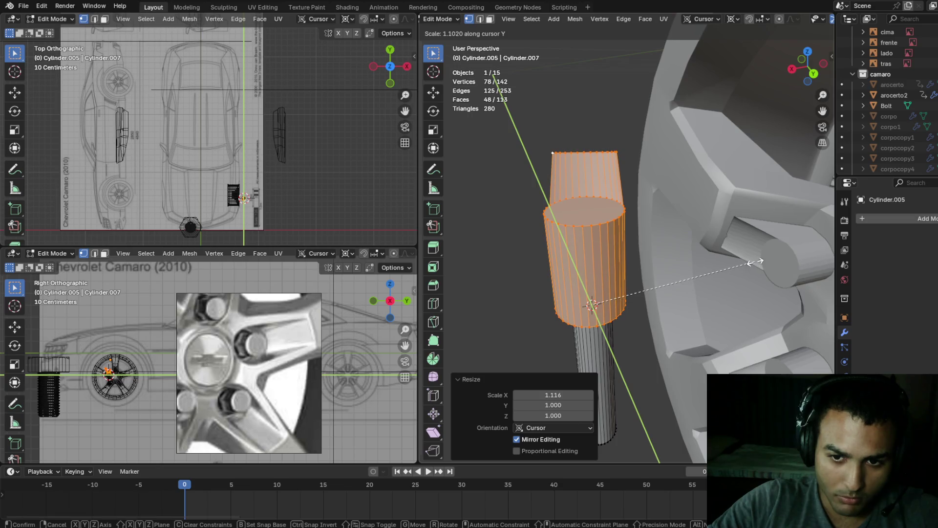
click(755, 261)
mouse_move(755, 262)
middle_down()
mouse_move(755, 238)
mouse_move(693, 210)
middle_up()
- Duplicate the spoke piece along X in Object Mode and reselect the original
key(Tab)
key(shift+d)
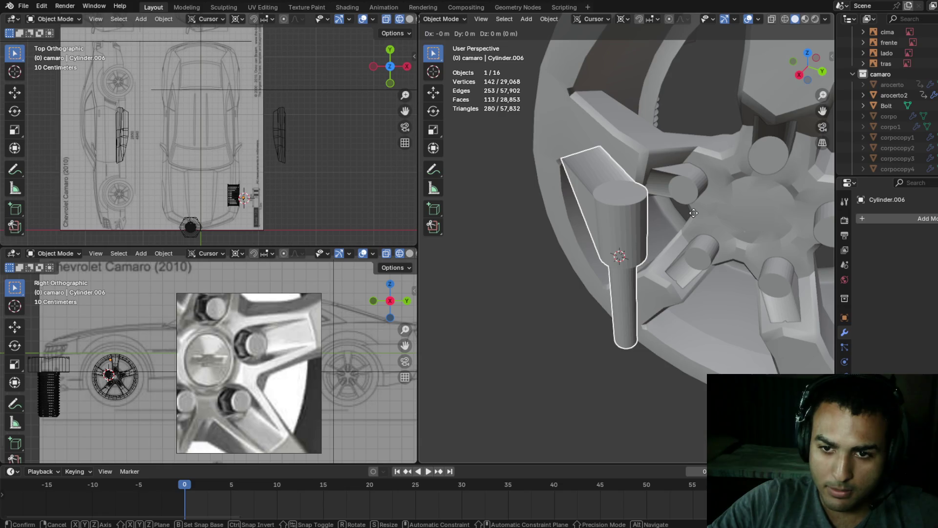
key(x)
click(628, 223)
click(625, 224)
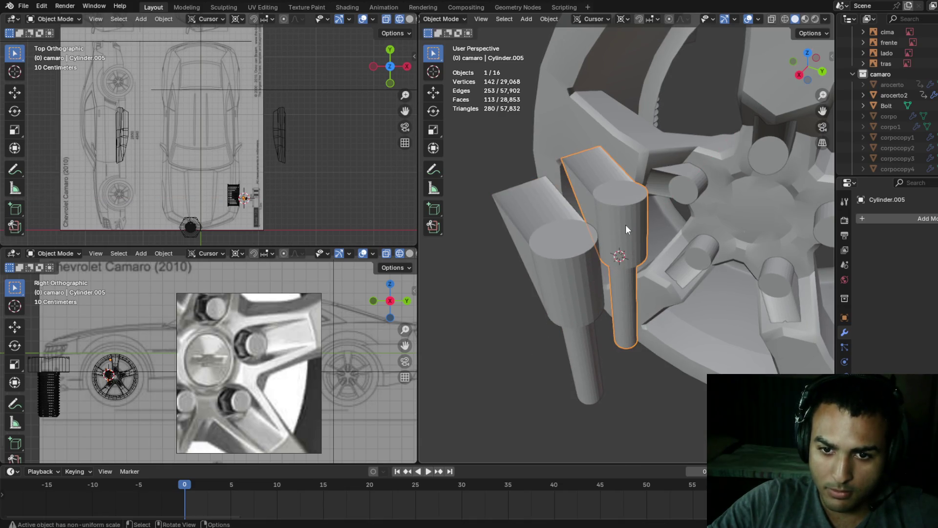
- Move the original spoke piece along X toward the hub and up along Z
key(g)
key(x)
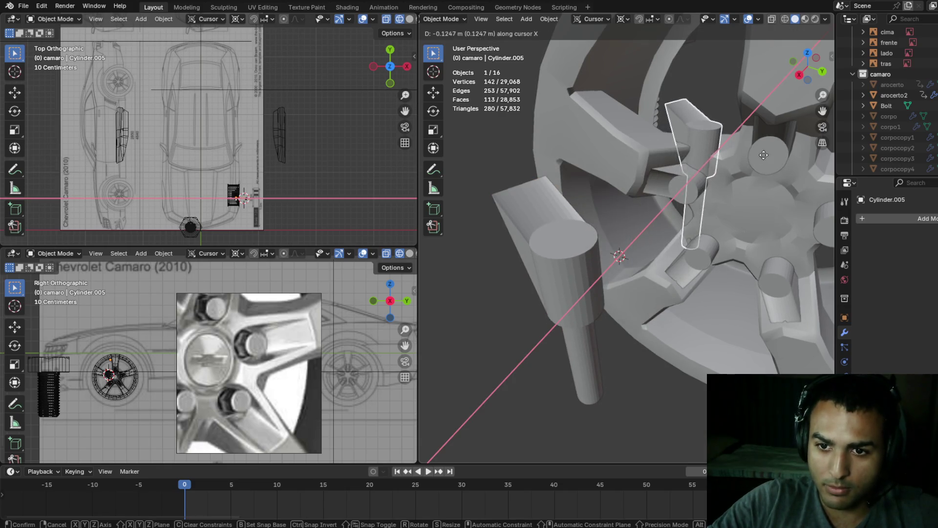
click(765, 151)
mouse_move(765, 155)
middle_down()
mouse_move(760, 133)
mouse_move(691, 152)
middle_up()
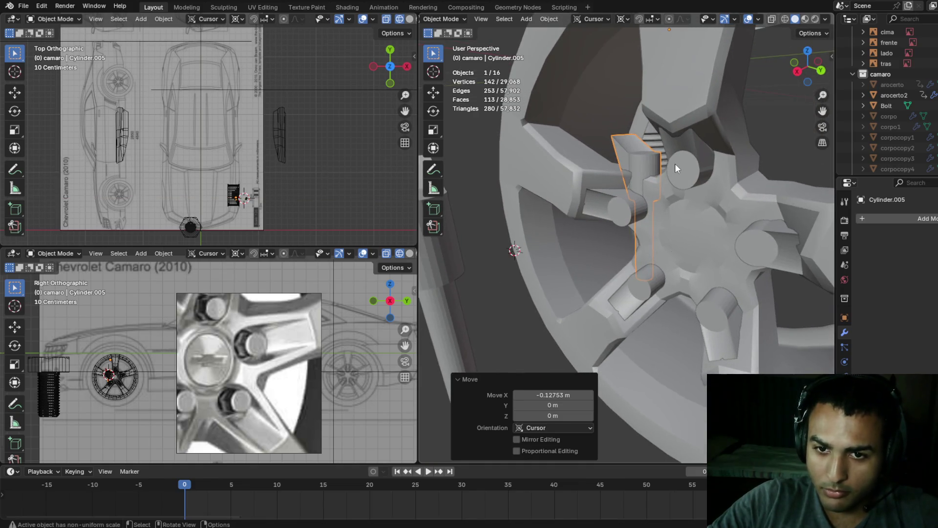
key(g)
key(z)
click(658, 77)
- Select the bolt boss cylinder and nudge it to a new position
click(617, 209)
middle_drag(664, 215, 673, 215)
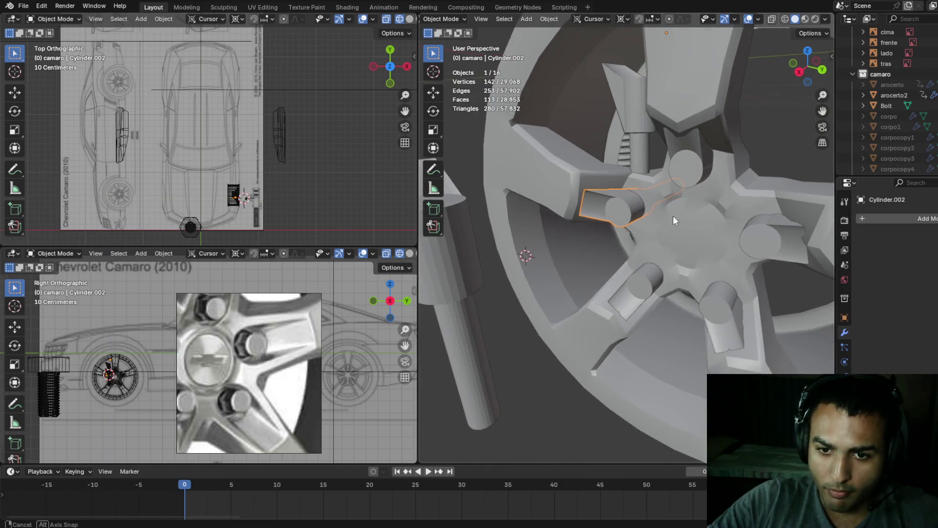
key(g)
click(497, 230)
mouse_move(496, 230)
middle_down()
mouse_move(651, 224)
mouse_move(623, 211)
middle_up()
- Snap the 3D cursor to a selected vertex on the wheel hub mesh
key(Tab)
key(alt+q)
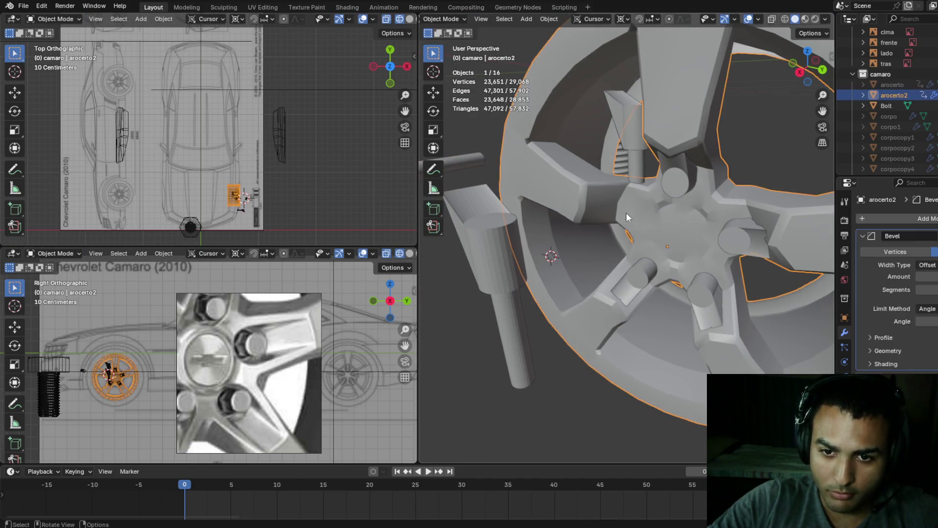
key(shift+s)
click(620, 267)
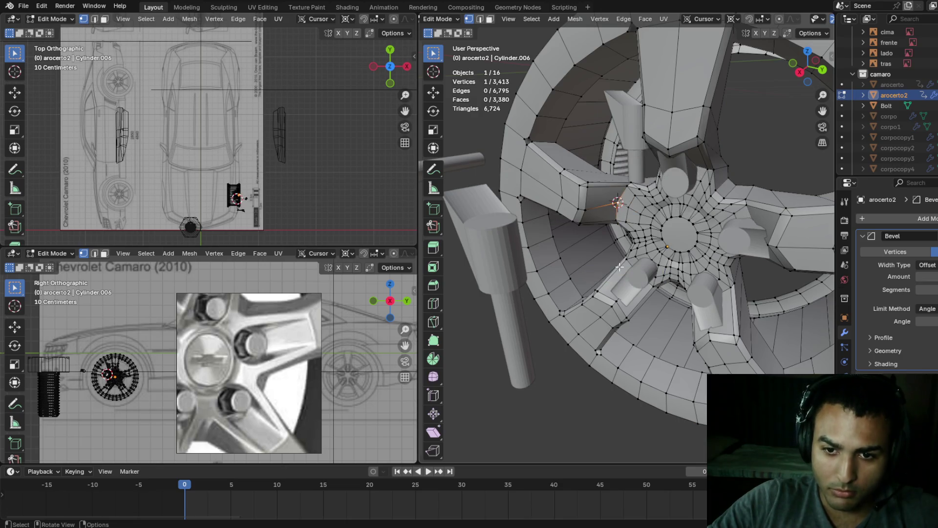
key(Tab)
- Snap the spoke piece onto the 3D cursor at the hub vertex
click(631, 133)
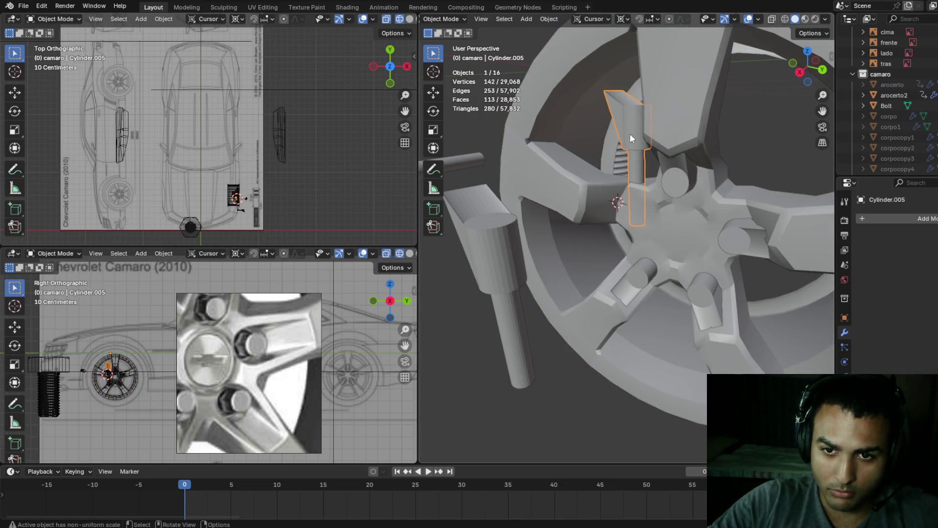
key(shift+s)
click(627, 74)
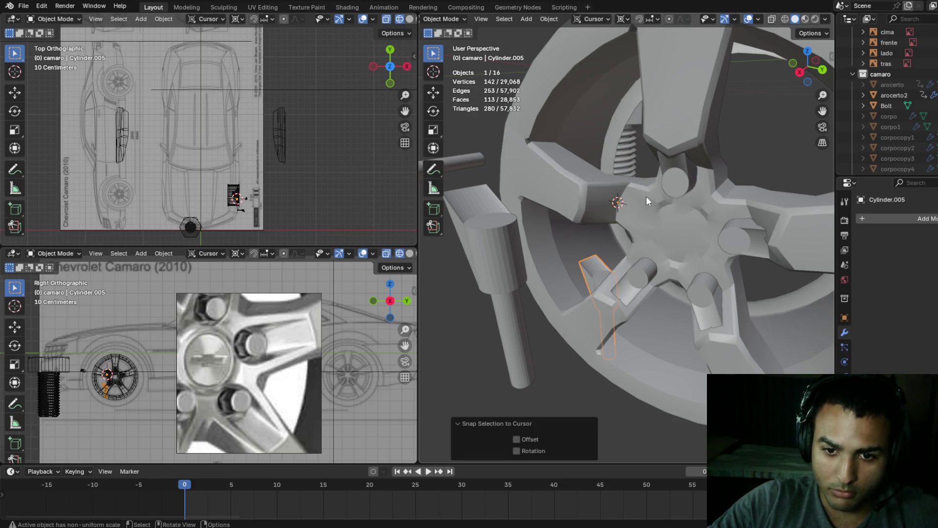
mouse_move(650, 195)
middle_down()
mouse_move(705, 209)
mouse_move(688, 218)
middle_up()
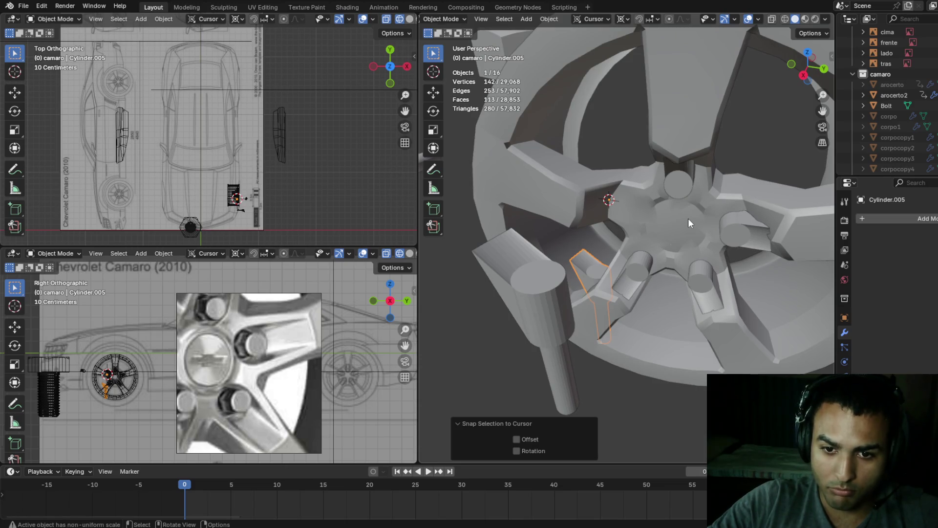
key(period)
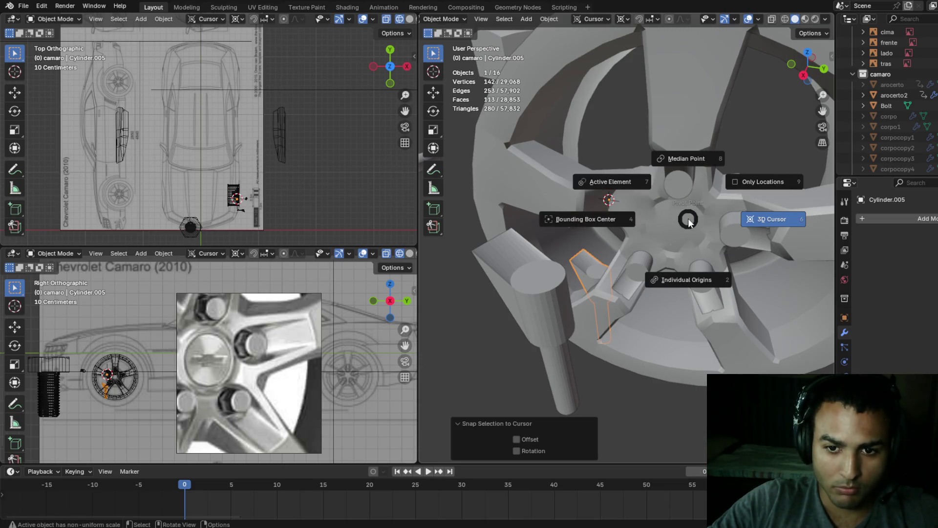
click(687, 161)
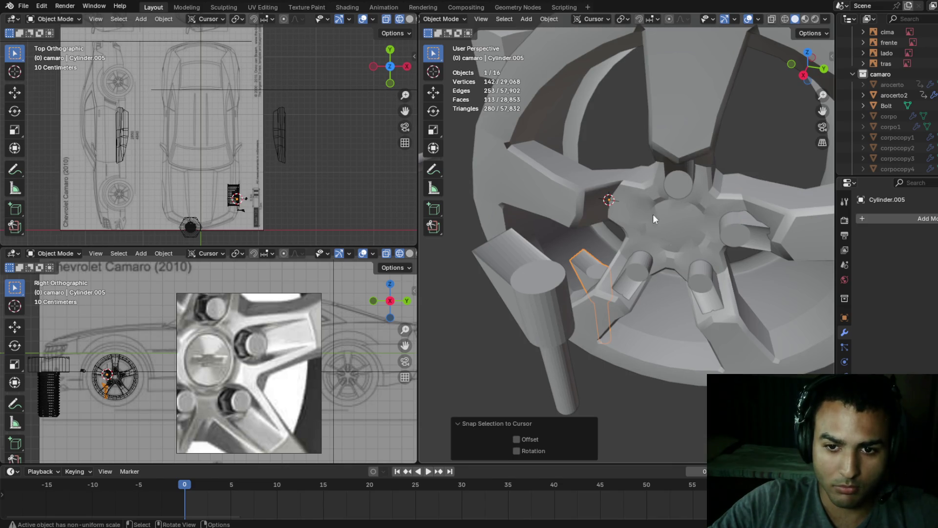
key(shift+s)
click(653, 158)
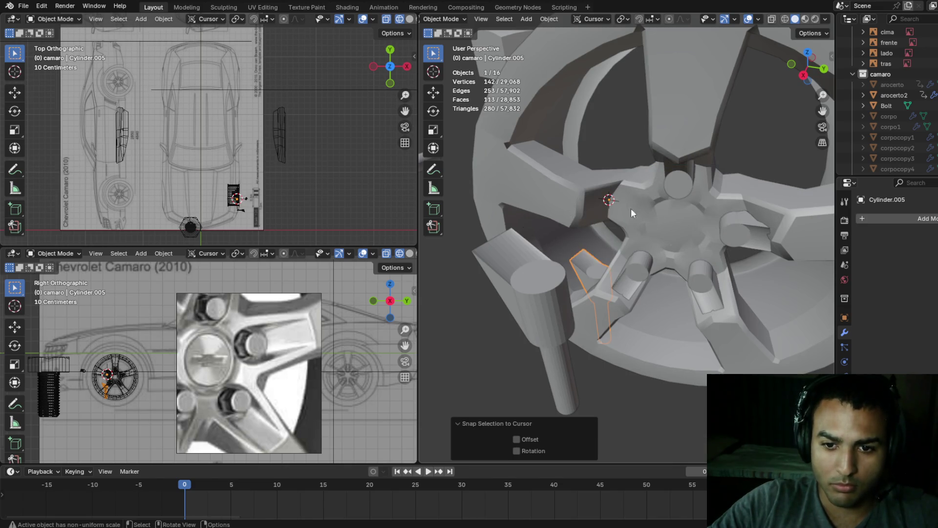
key(Tab)
key(ctrl+z)
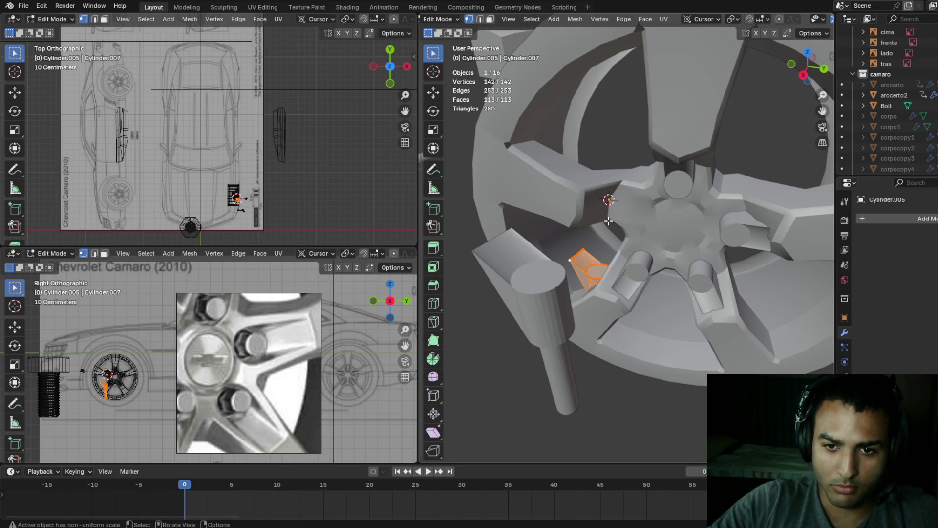
key(shift+s)
click(616, 166)
- Tilt the spoke piece -8.46° about Y
mouse_move(634, 211)
middle_down()
mouse_move(724, 238)
mouse_move(692, 245)
middle_up()
key(r)
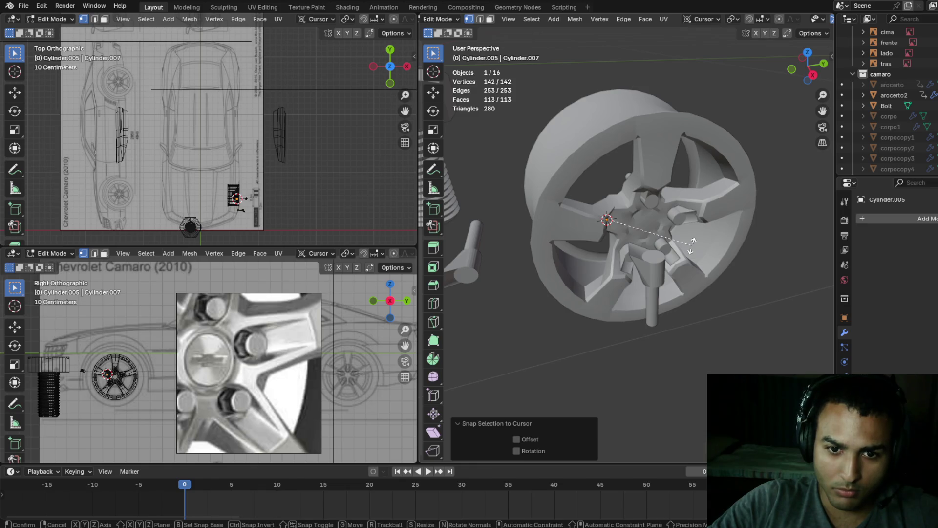
key(y)
click(744, 245)
mouse_move(744, 246)
middle_down()
mouse_move(713, 296)
mouse_move(654, 269)
mouse_move(682, 267)
mouse_move(661, 268)
middle_up()
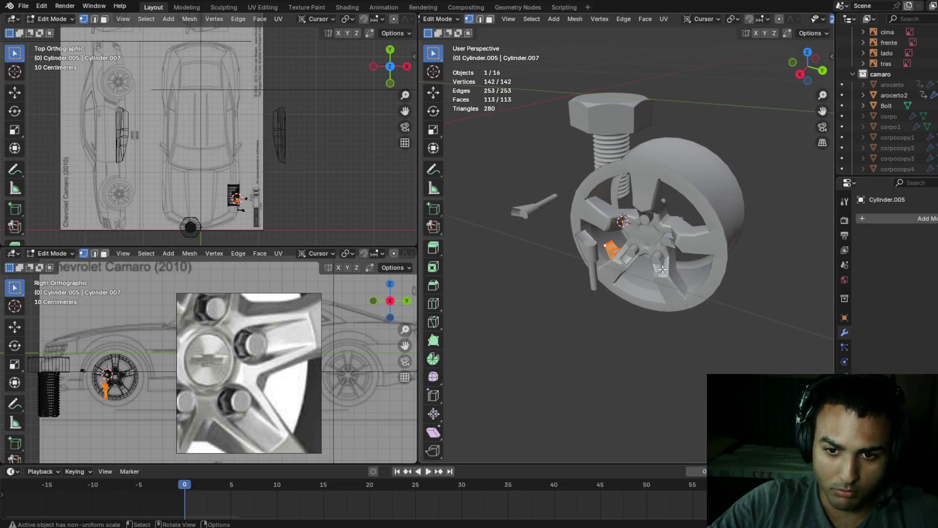
- Snap the 3D cursor to the spoke piece and return to Object Mode
key(shift+z)
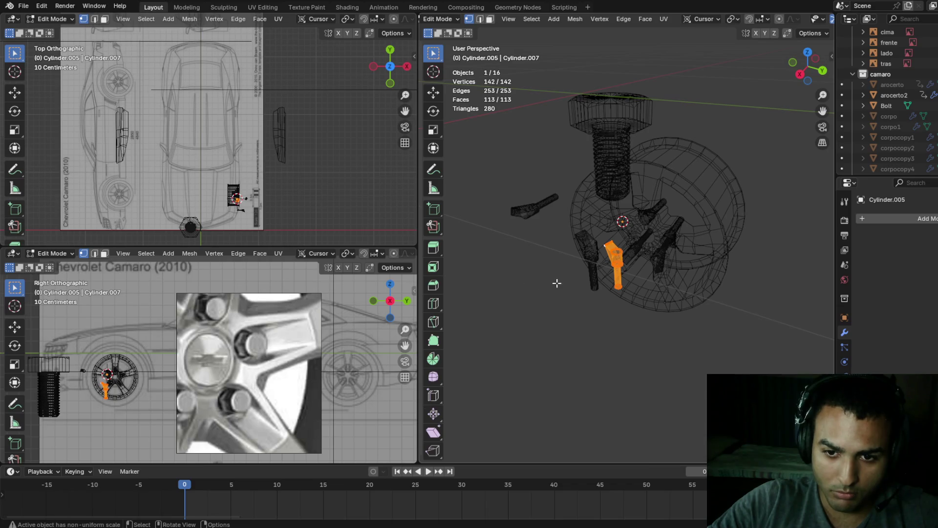
key(shift+s)
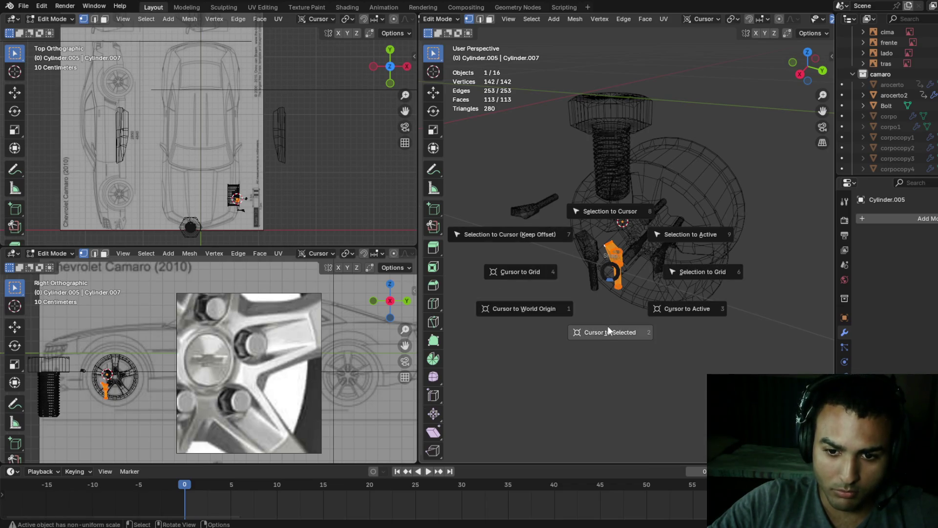
click(608, 331)
scroll(618, 321, up, 5)
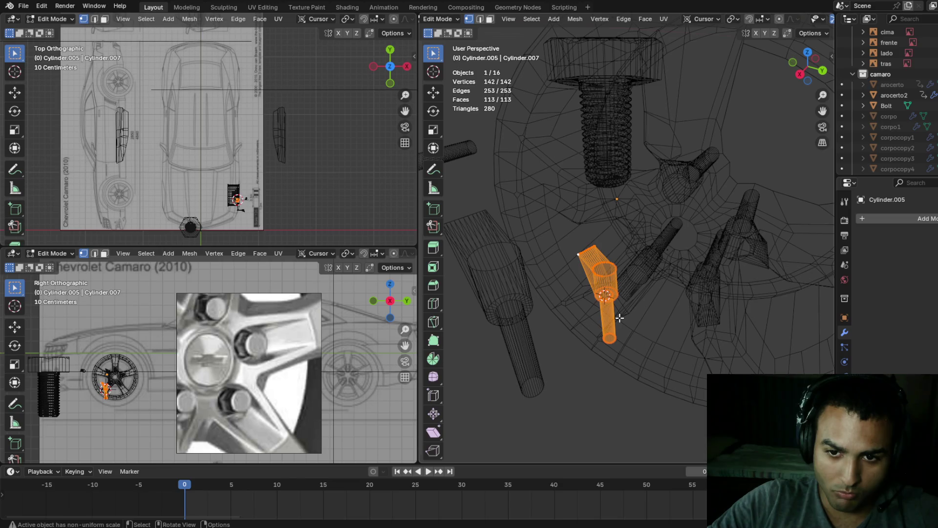
click(691, 300)
key(Tab)
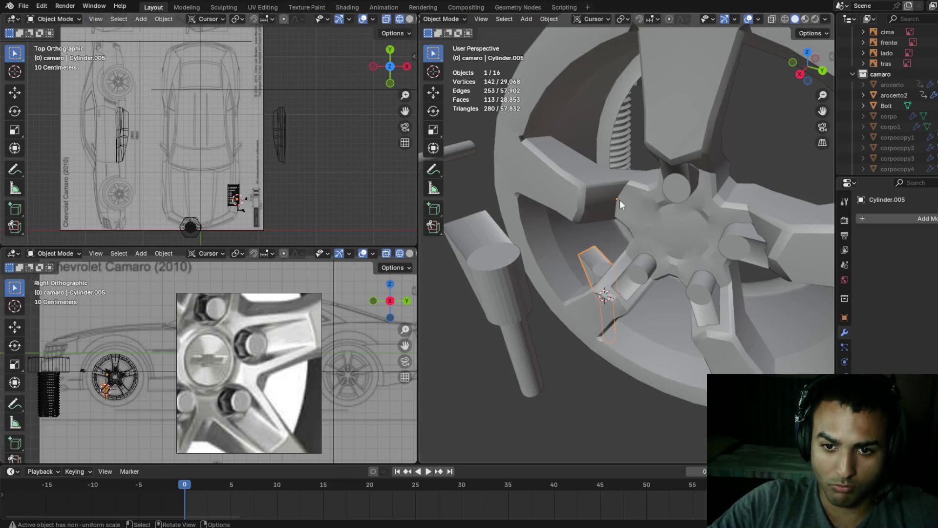
- Snap the 3D cursor to a selected vertex on the arocerto2 wheel
click(619, 200)
key(Tab)
key(shift+s)
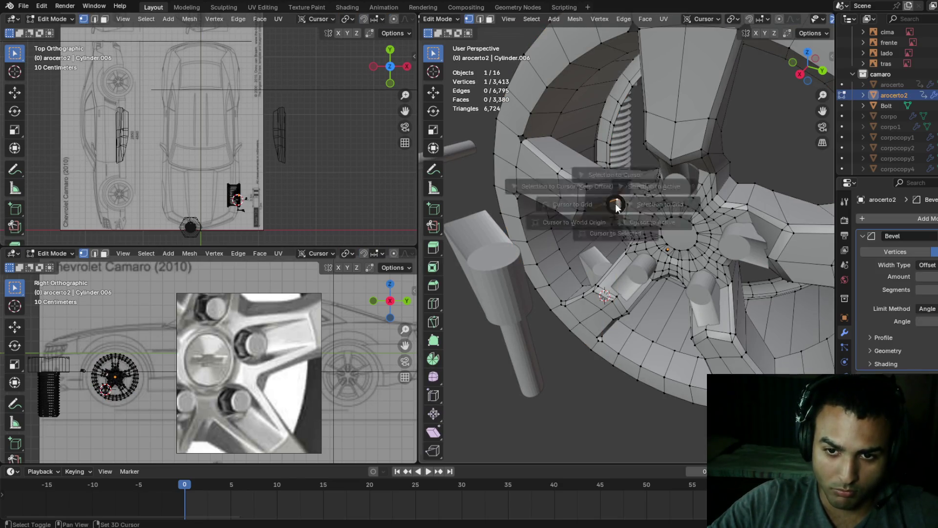
click(630, 266)
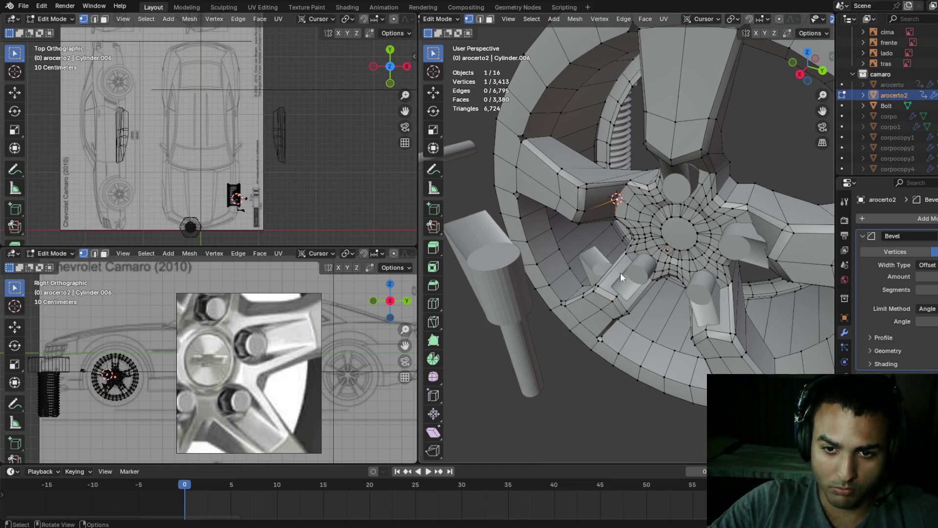
key(Tab)
- Snap the small spoke piece to the cursor and raise it 0.11387 m along Z
click(597, 273)
key(shift+s)
click(617, 219)
middle_drag(614, 263, 625, 261)
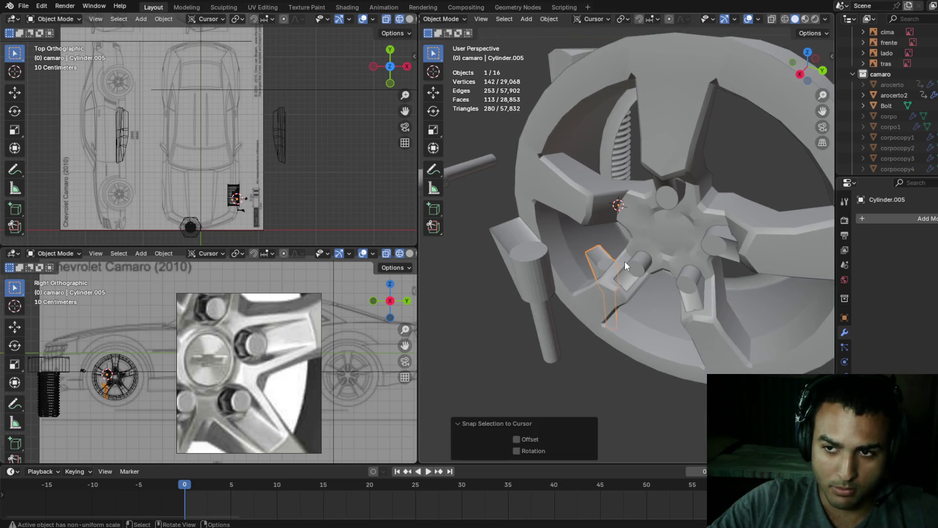
key(g)
key(x)
key(Escape)
key(g)
key(z)
click(606, 119)
- Rotate the bolt cylinder 90° about Y, then shift it along X and lower it along Z
middle_drag(605, 119, 604, 169)
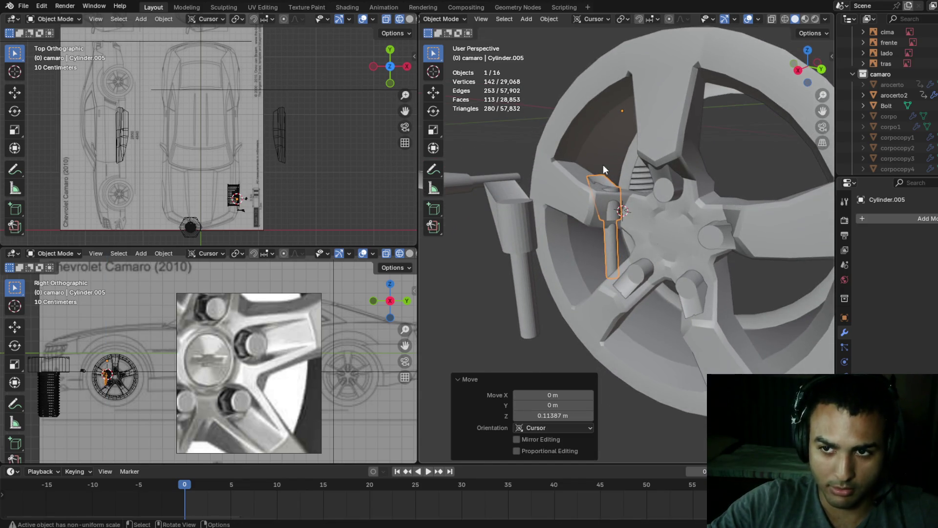
text(ry90)
key(Return)
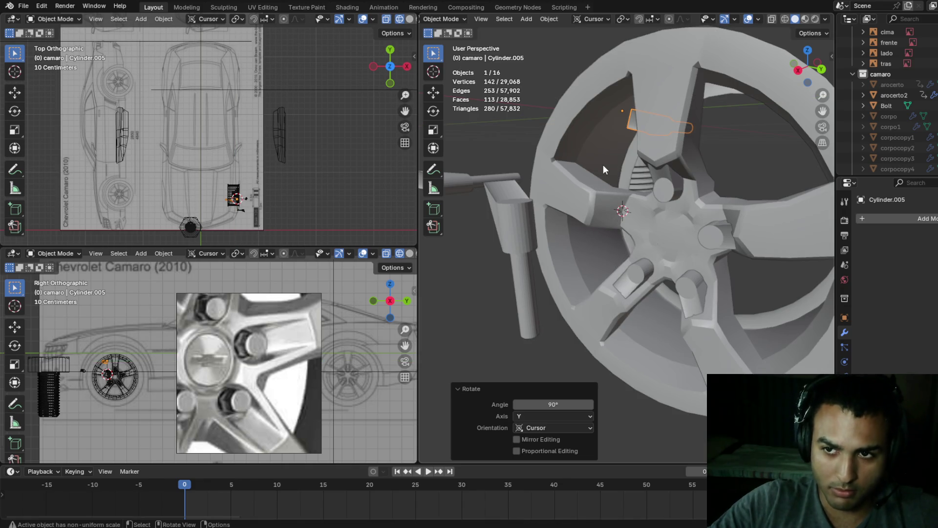
key(g)
key(x)
click(539, 172)
key(g)
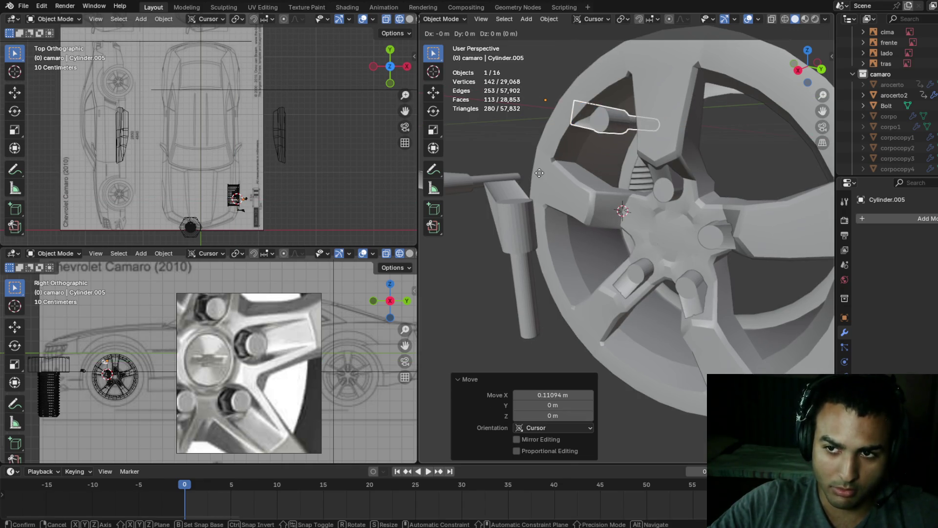
key(z)
click(512, 304)
- Nudge the bolt cylinder along X, Z and Y toward the spoke root at the hub
scroll(579, 234, up, 4)
mouse_move(579, 234)
middle_down()
mouse_move(643, 195)
mouse_move(618, 201)
middle_up()
key(g)
key(x)
click(619, 188)
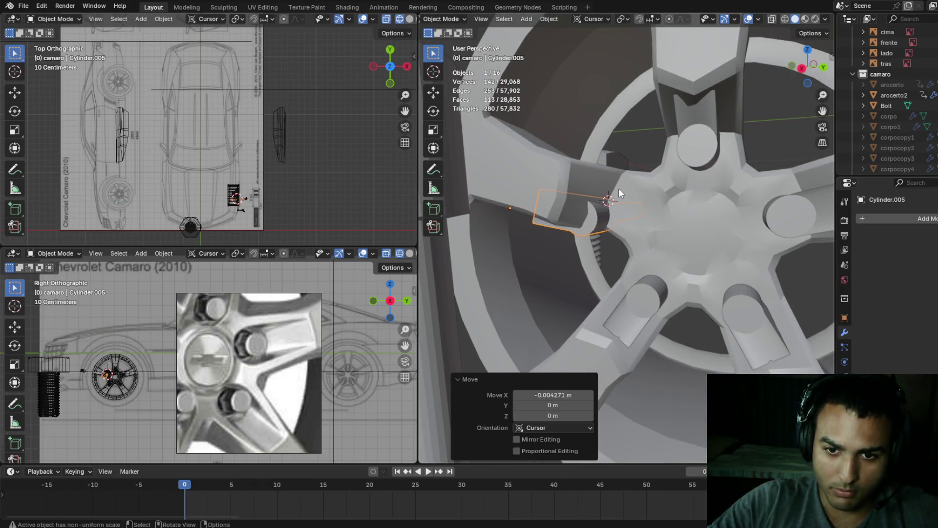
key(g)
key(z)
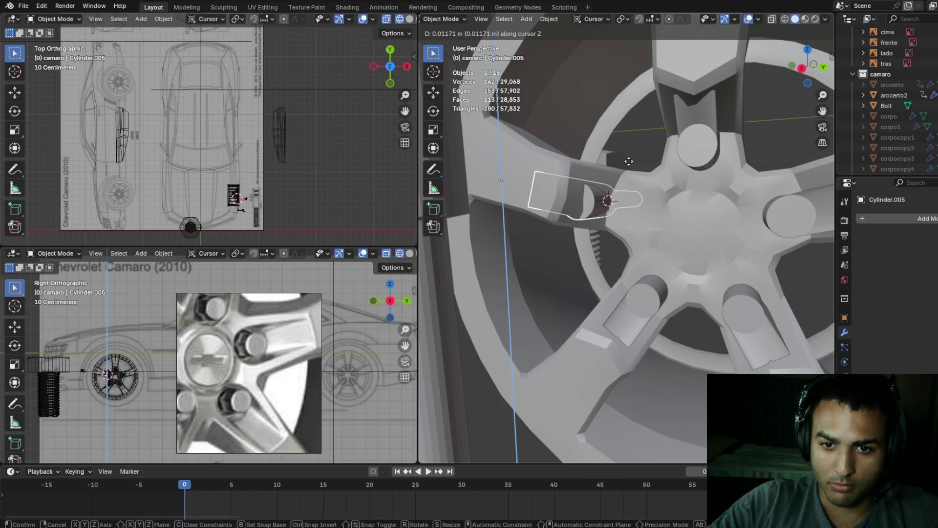
click(629, 160)
key(g)
key(y)
click(648, 184)
- Refine the bolt cylinder's Y position with two small Y-axis moves
middle_drag(648, 183, 698, 169)
key(g)
key(y)
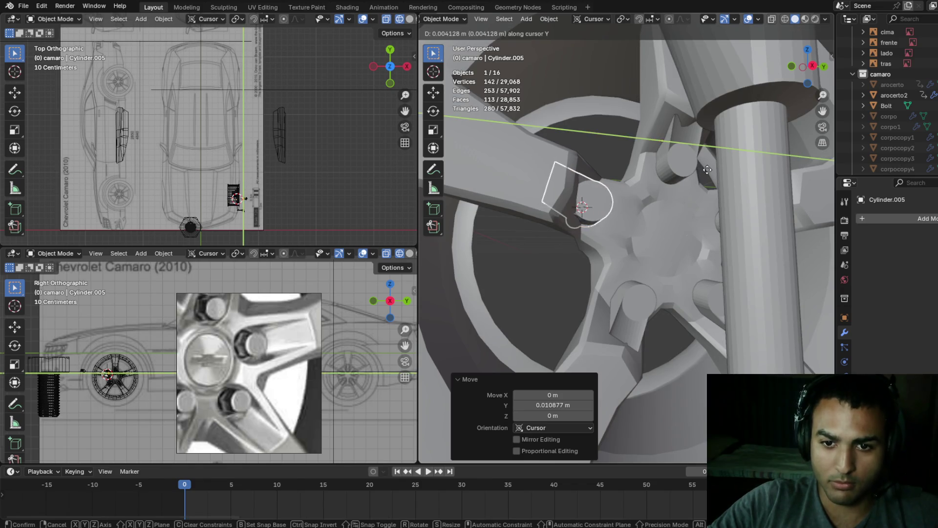
click(710, 170)
mouse_move(808, 207)
middle_down()
mouse_move(609, 193)
mouse_move(626, 172)
mouse_move(599, 164)
mouse_move(605, 193)
middle_up()
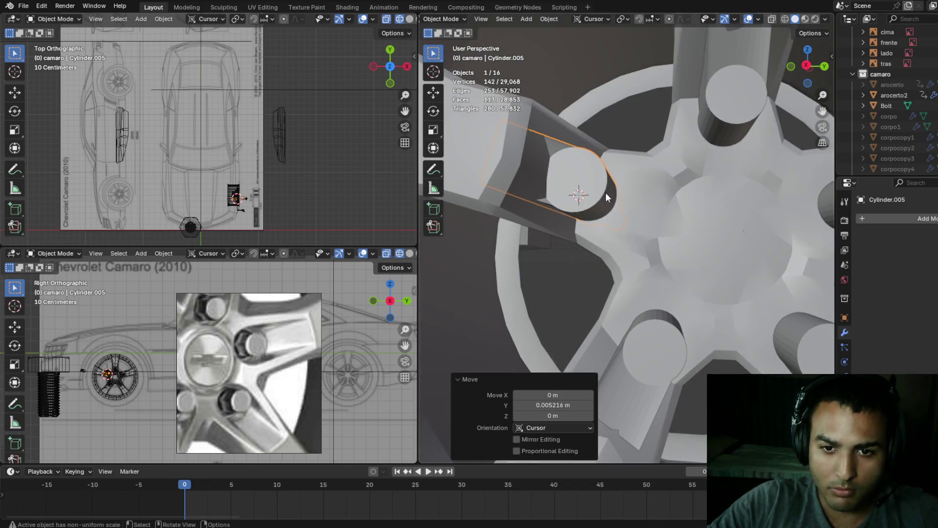
key(g)
key(y)
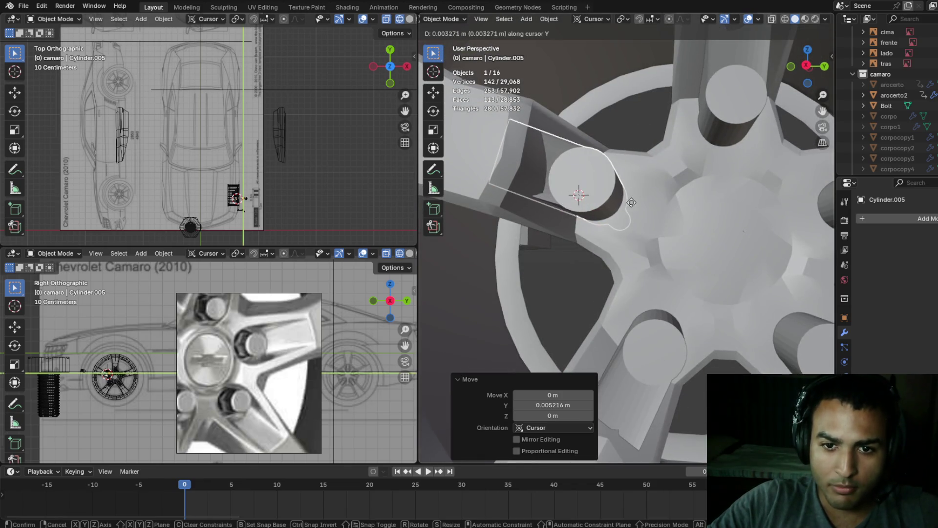
click(681, 206)
- Fine-tune the bolt cylinder's Z and X position against the spoke
mouse_move(680, 206)
middle_down()
mouse_move(675, 166)
mouse_move(659, 192)
middle_up()
key(g)
key(z)
click(640, 168)
key(g)
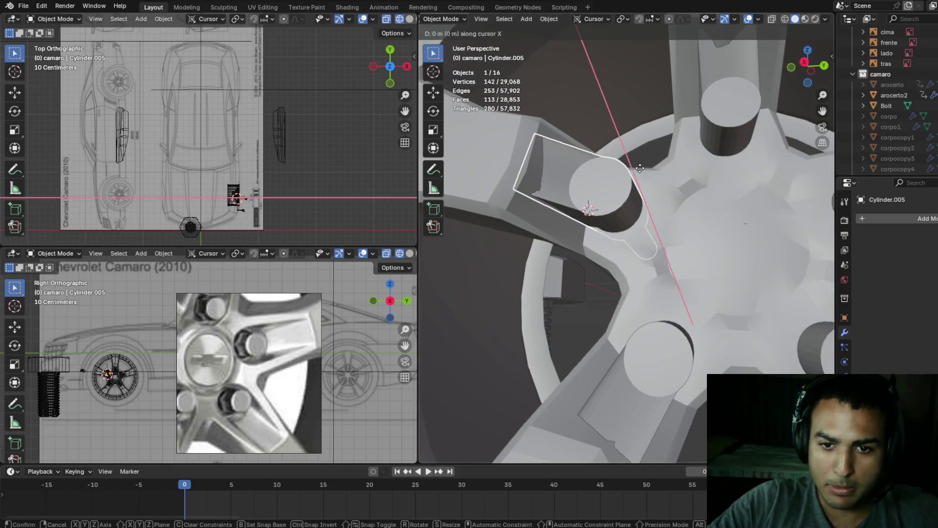
key(x)
click(644, 147)
- Tilt the bolt cylinder slightly around X and switch it to Edit Mode
mouse_move(644, 146)
middle_down()
mouse_move(645, 115)
mouse_move(673, 105)
mouse_move(673, 116)
mouse_move(632, 148)
mouse_move(629, 170)
mouse_move(637, 181)
mouse_move(673, 182)
mouse_move(662, 172)
mouse_move(641, 177)
middle_up()
key(r)
key(x)
click(636, 171)
key(shift+s)
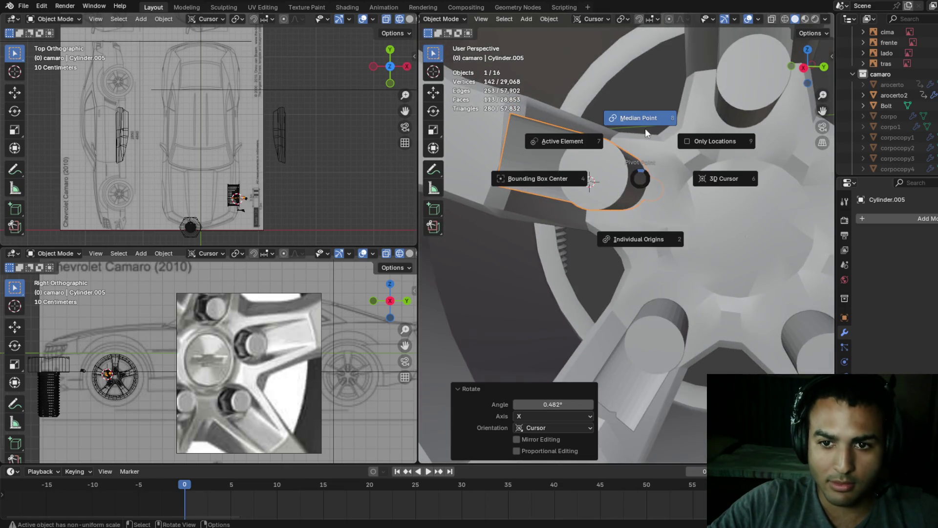
key(Escape)
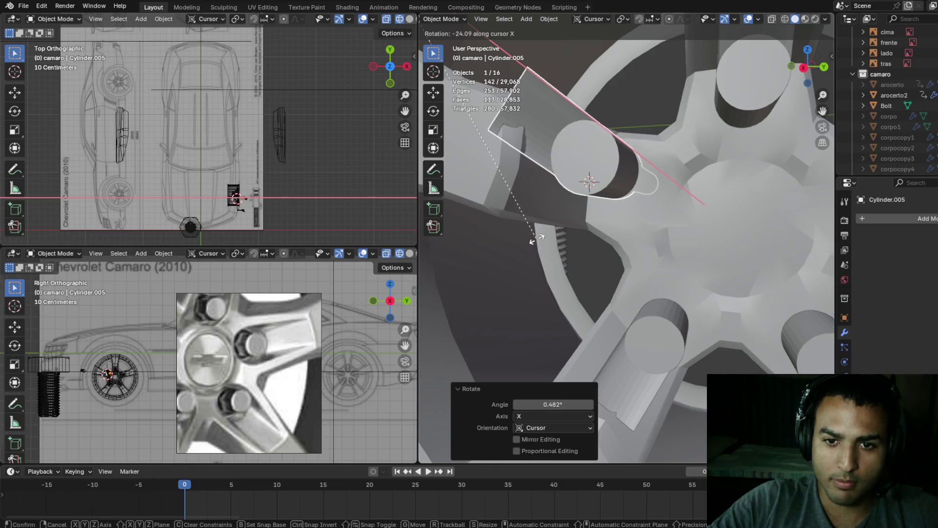
key(Tab)
- Select the whole cylinder mesh and set the pivot point to Median Point
key(a)
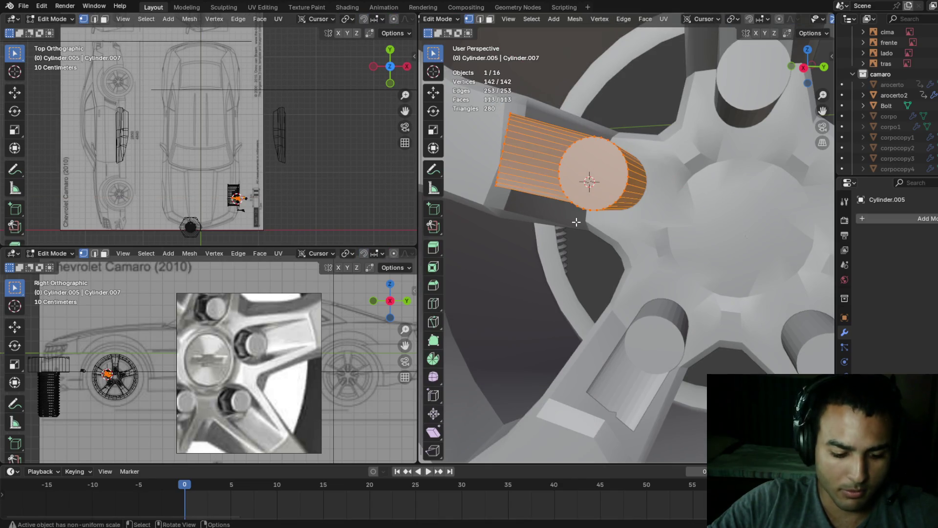
key(period)
click(594, 161)
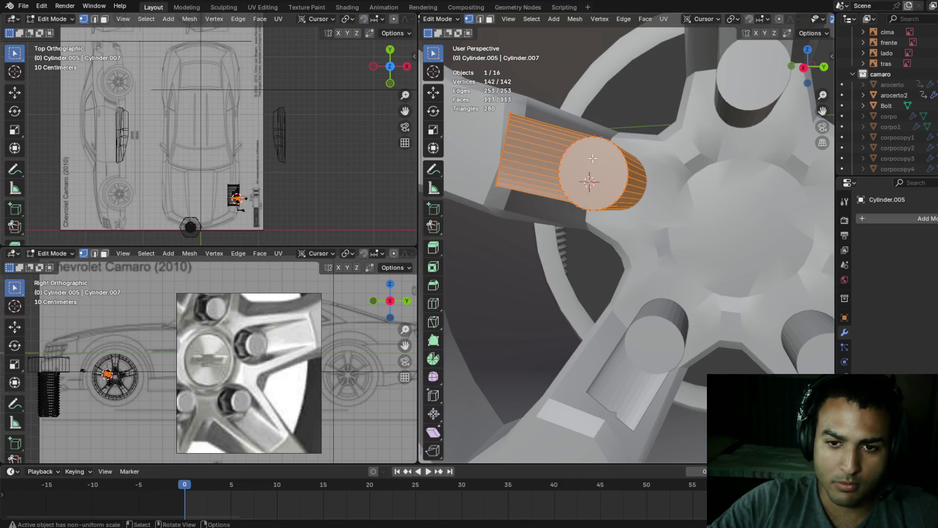
key(r)
right_click(592, 249)
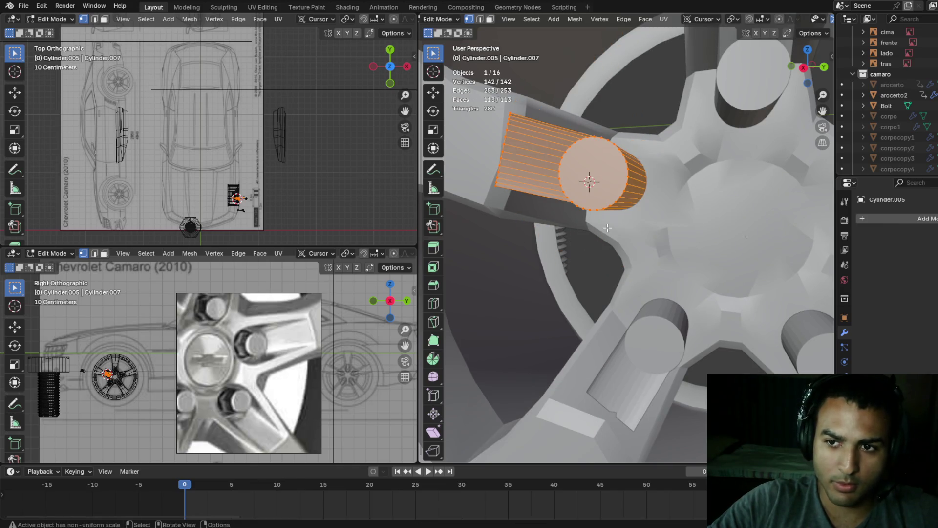
- Rotate the cylinder mesh around the X axis in Edit Mode
key(Tab)
key(shift+d)
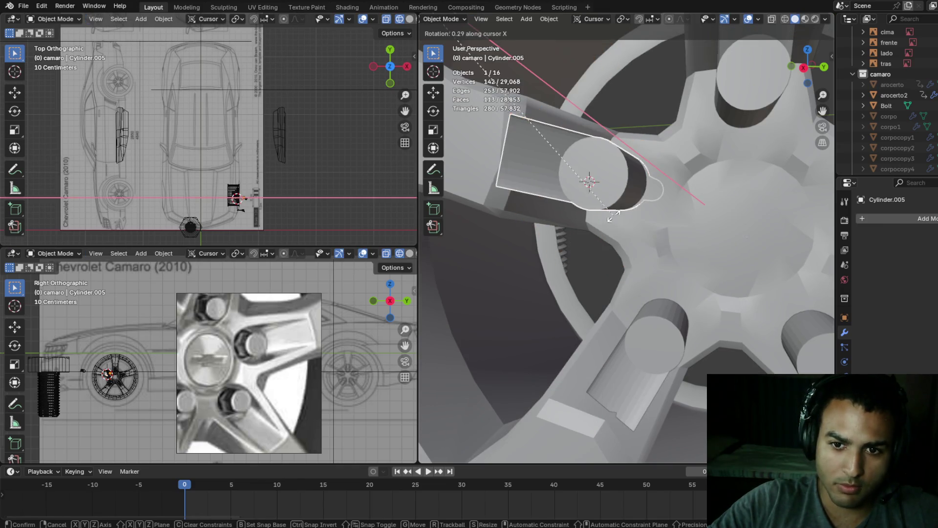
right_click(652, 159)
key(Tab)
key(r)
key(x)
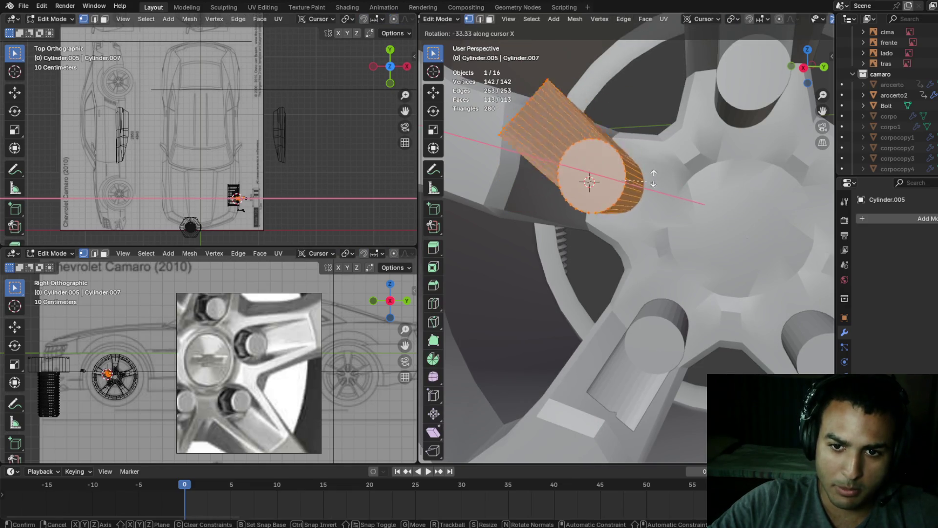
click(640, 166)
- Shift the cylinder mesh slightly along X and Y
key(g)
key(x)
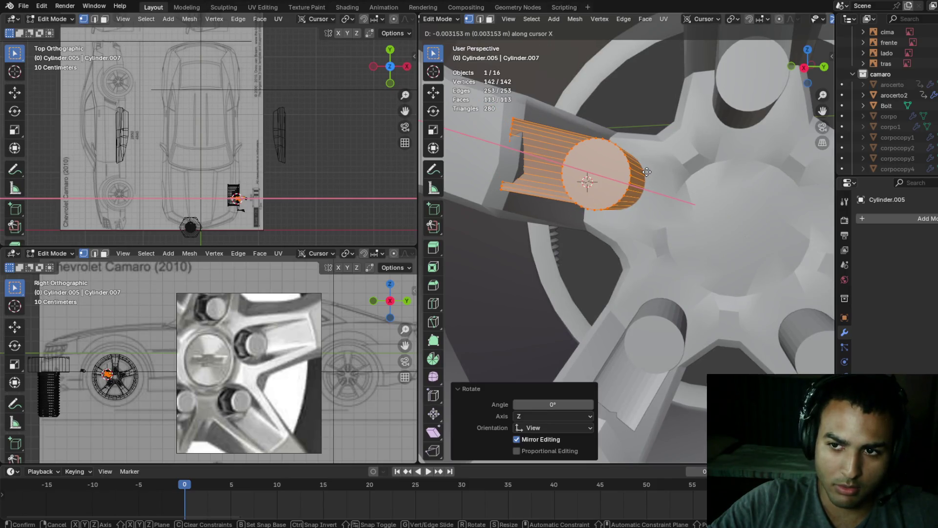
click(647, 172)
key(g)
key(y)
click(654, 173)
mouse_move(655, 173)
middle_down()
mouse_move(630, 190)
mouse_move(676, 174)
middle_up()
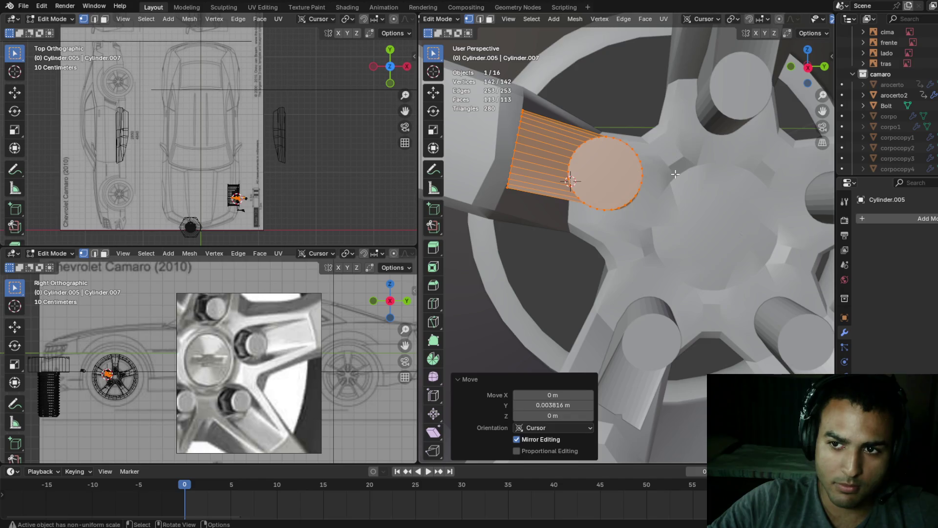
- Tilt the cylinder slightly around X, first the mesh, then the object
key(r)
key(x)
click(676, 180)
mouse_move(675, 180)
middle_down()
mouse_move(687, 116)
mouse_move(650, 160)
mouse_move(636, 199)
mouse_move(676, 169)
mouse_move(632, 189)
mouse_move(644, 195)
mouse_move(692, 133)
mouse_move(726, 115)
mouse_move(714, 135)
middle_up()
key(Tab)
key(r)
key(x)
click(660, 169)
- Move the bolt cylinder along X and tilt it around X to line up with the spoke
key(g)
key(x)
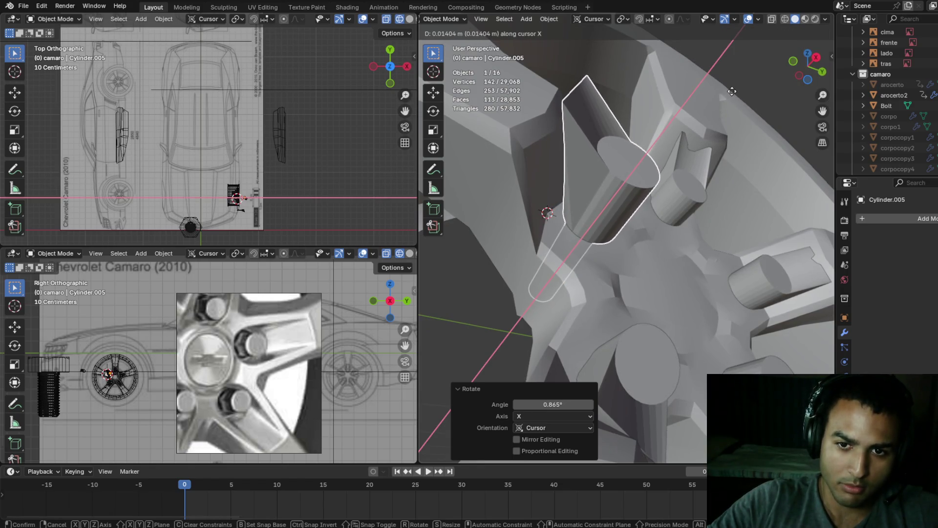
click(709, 120)
mouse_move(673, 122)
middle_down()
mouse_move(649, 150)
mouse_move(648, 169)
mouse_move(633, 175)
mouse_move(644, 179)
middle_up()
key(r)
key(x)
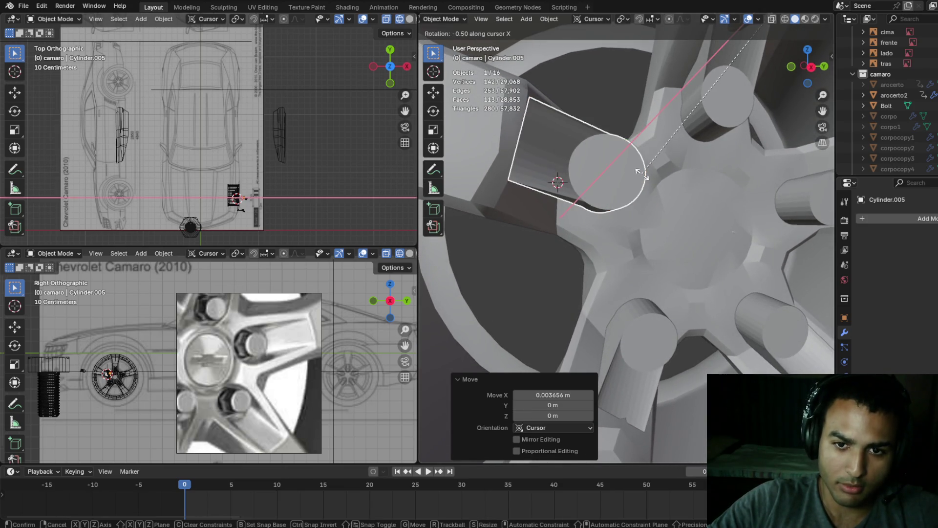
click(651, 147)
- Apply further X-axis rotations to the cylinder object and its mesh
key(r)
key(x)
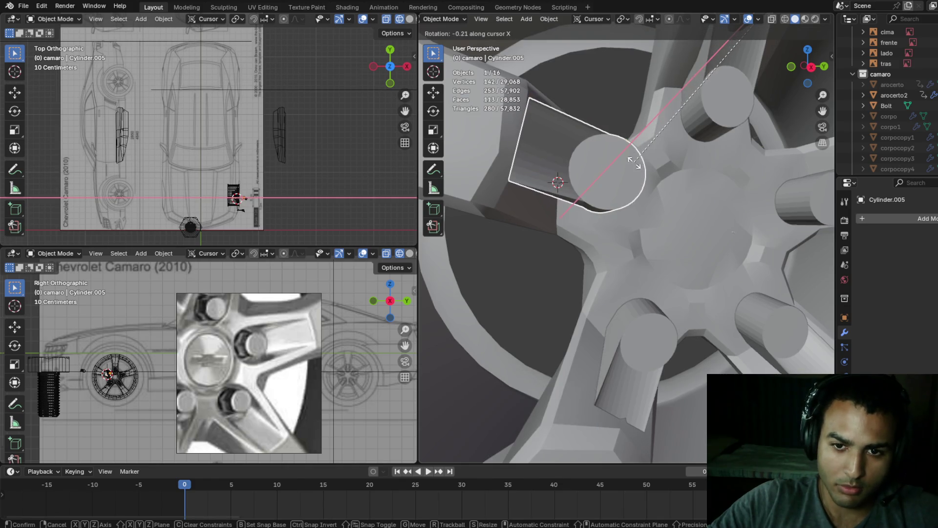
click(641, 186)
key(Tab)
key(r)
key(x)
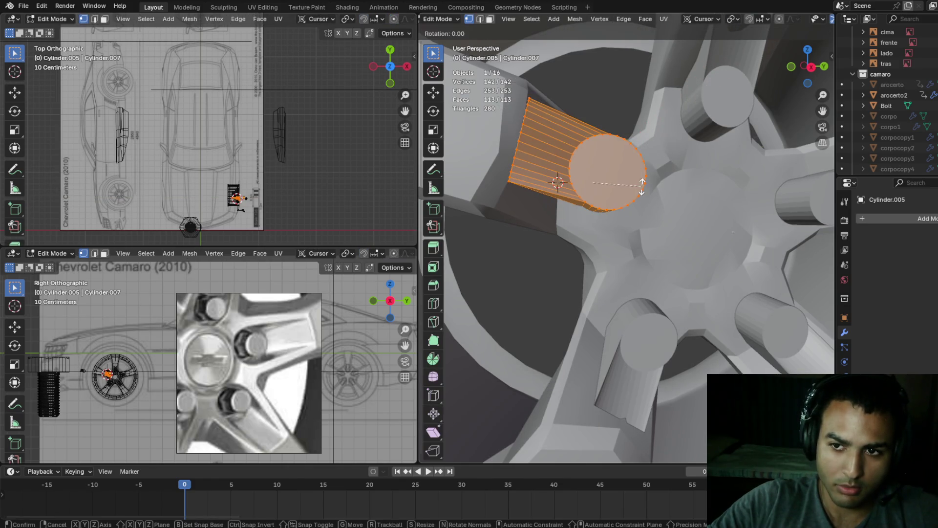
click(644, 184)
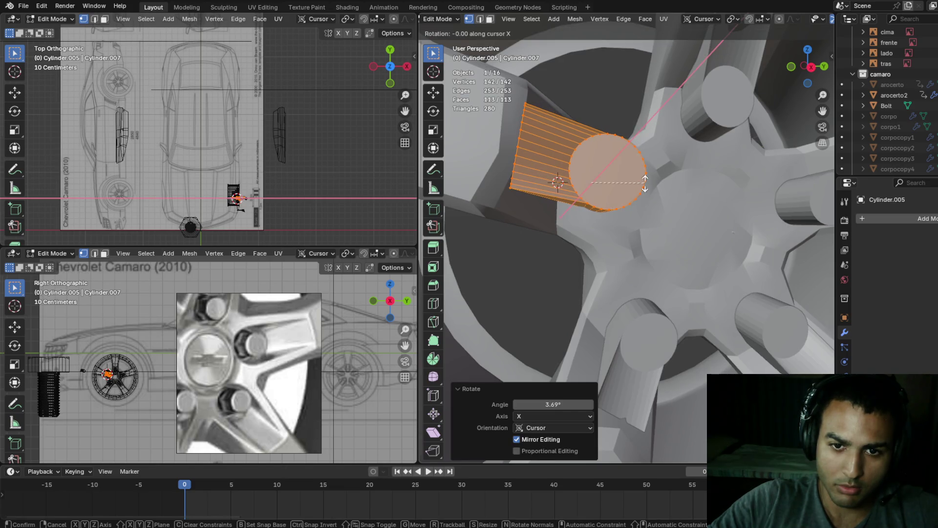
- Leave the cylinder and open the arocerto2 rim mesh in Edit Mode
key(Tab)
mouse_move(646, 185)
middle_down()
mouse_move(643, 137)
mouse_move(629, 142)
mouse_move(640, 116)
mouse_move(627, 151)
mouse_move(697, 212)
mouse_move(807, 207)
mouse_move(729, 284)
mouse_move(746, 249)
mouse_move(712, 252)
mouse_move(708, 238)
mouse_move(684, 247)
mouse_move(662, 273)
mouse_move(669, 270)
middle_up()
key(Tab)
key(Tab)
click(700, 206)
key(Tab)
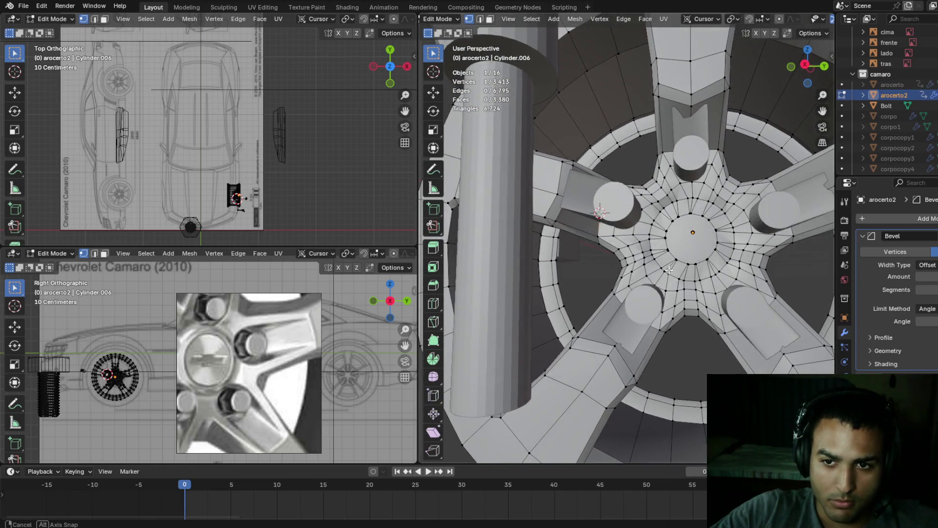
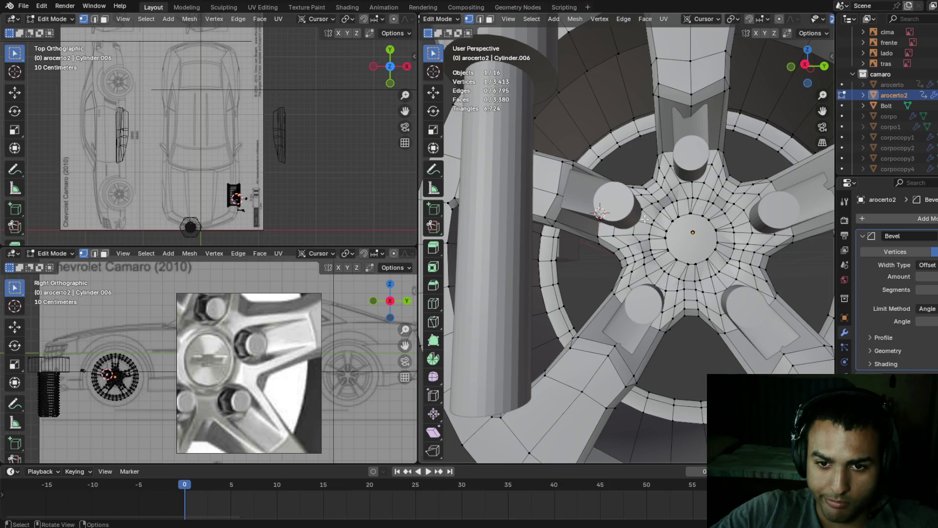
- Undo a trial scale, return to Object Mode, and nudge Cylinder.005 slightly along X
middle_drag(646, 220, 635, 208)
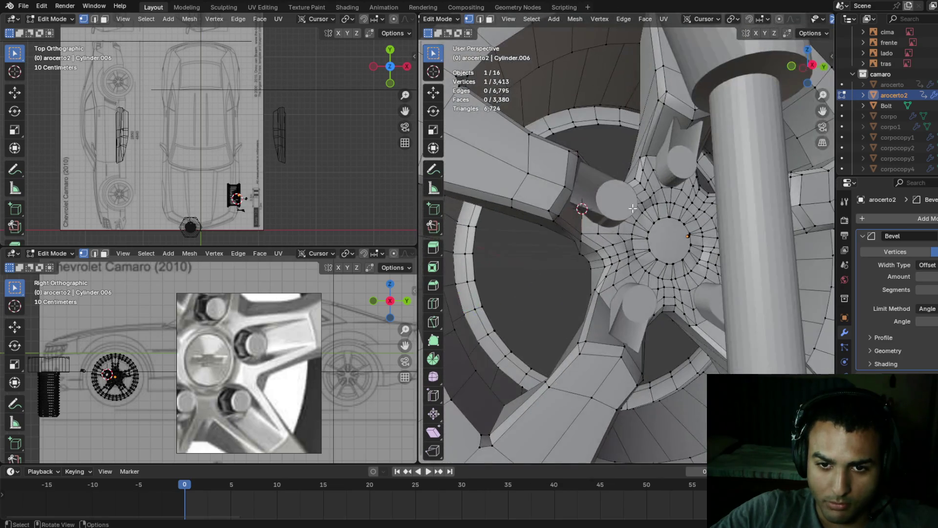
key(s)
click(611, 206)
key(ctrl+z)
key(Tab)
click(615, 207)
key(g)
key(x)
click(606, 207)
- Abandon an X rotation and nudge Cylinder.005 slightly along Z instead
mouse_move(606, 207)
middle_down()
mouse_move(565, 148)
mouse_move(540, 216)
mouse_move(574, 207)
mouse_move(662, 128)
mouse_move(638, 160)
mouse_move(621, 138)
mouse_move(588, 174)
mouse_move(633, 189)
middle_up()
key(r)
key(x)
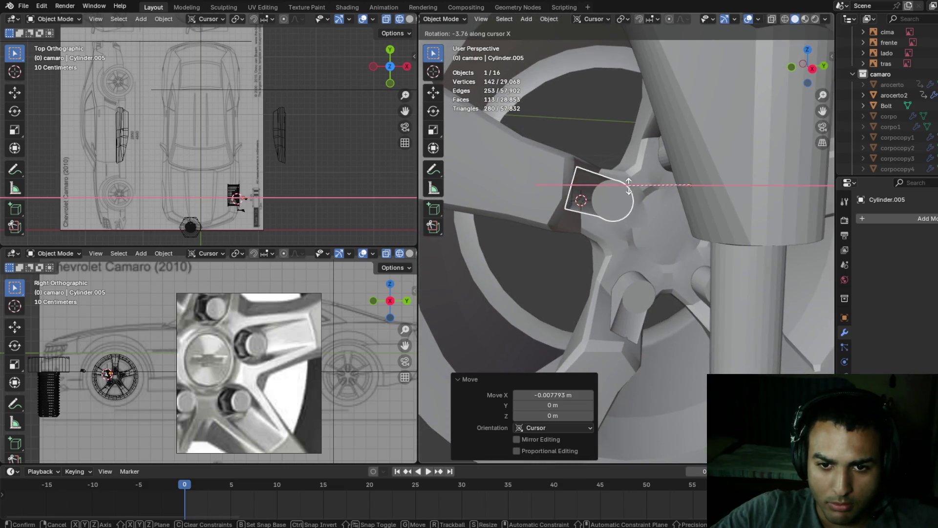
key(Escape)
key(g)
key(z)
click(631, 188)
- Adjust the cutter along X, then rotate it -6.32° about the X axis
mouse_move(631, 187)
middle_down()
mouse_move(632, 116)
mouse_move(553, 129)
mouse_move(530, 221)
mouse_move(723, 147)
mouse_move(603, 222)
mouse_move(577, 215)
mouse_move(659, 110)
mouse_move(596, 167)
mouse_move(612, 173)
middle_up()
key(g)
key(x)
click(577, 211)
key(r)
key(x)
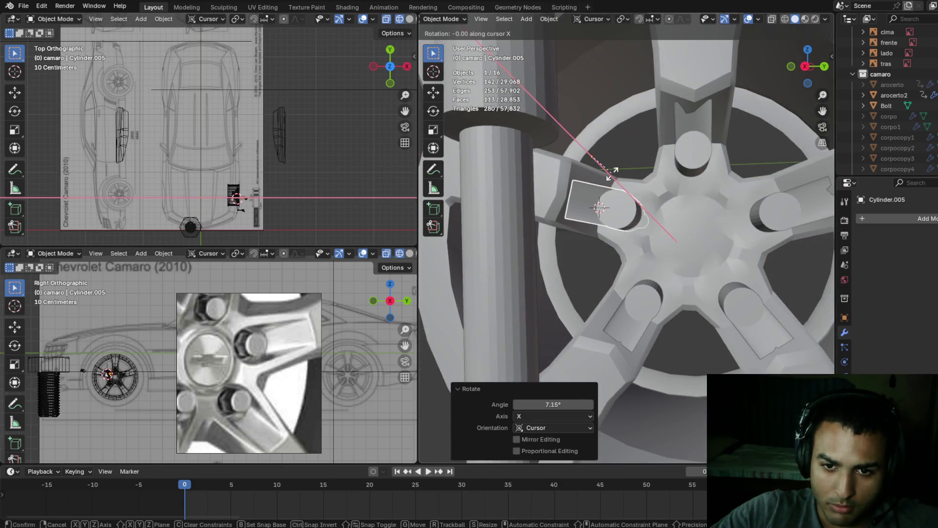
click(612, 176)
- In Edit Mode, shift the cutter mesh along Y and rotate it 1.89° about X
key(Tab)
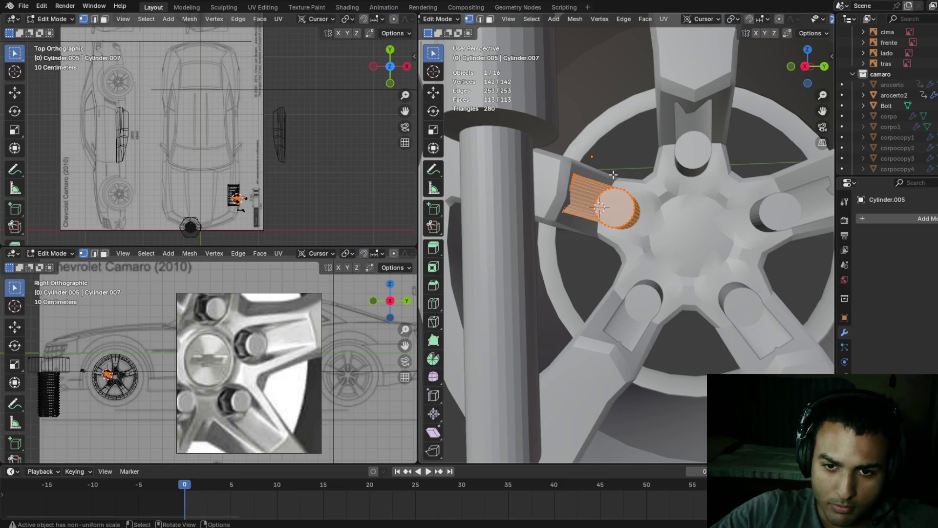
key(g)
key(y)
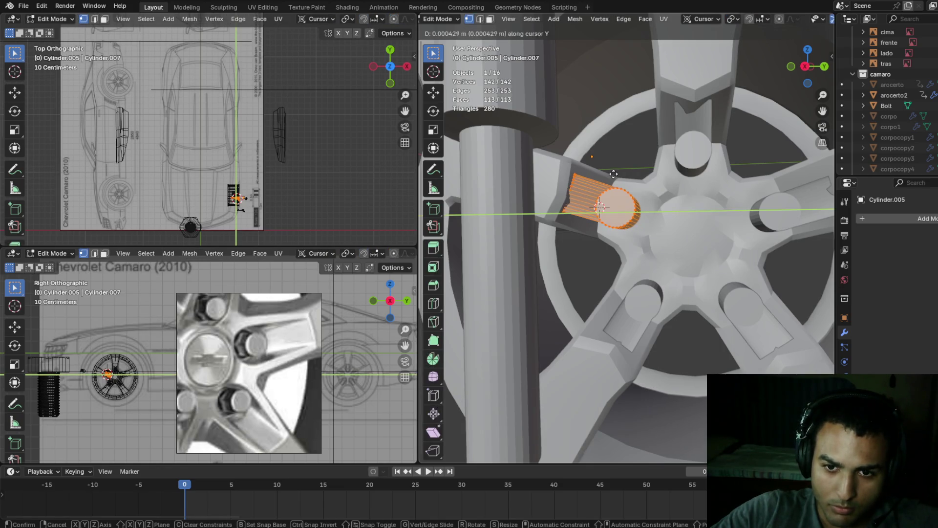
click(617, 179)
key(r)
key(x)
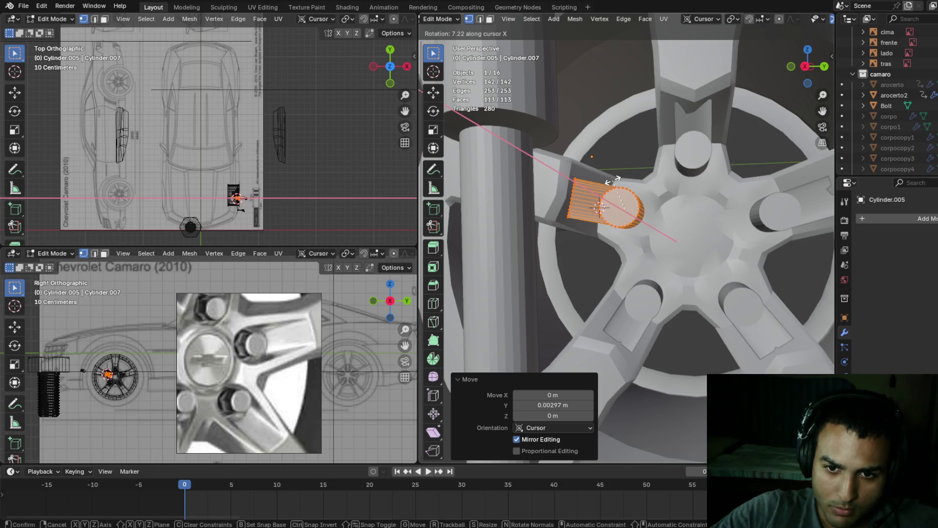
click(615, 177)
mouse_move(615, 177)
middle_down()
mouse_move(643, 179)
mouse_move(664, 125)
mouse_move(678, 164)
mouse_move(617, 166)
mouse_move(583, 198)
mouse_move(642, 189)
mouse_move(640, 173)
mouse_move(664, 199)
mouse_move(666, 183)
middle_up()
key(Tab)
click(668, 181)
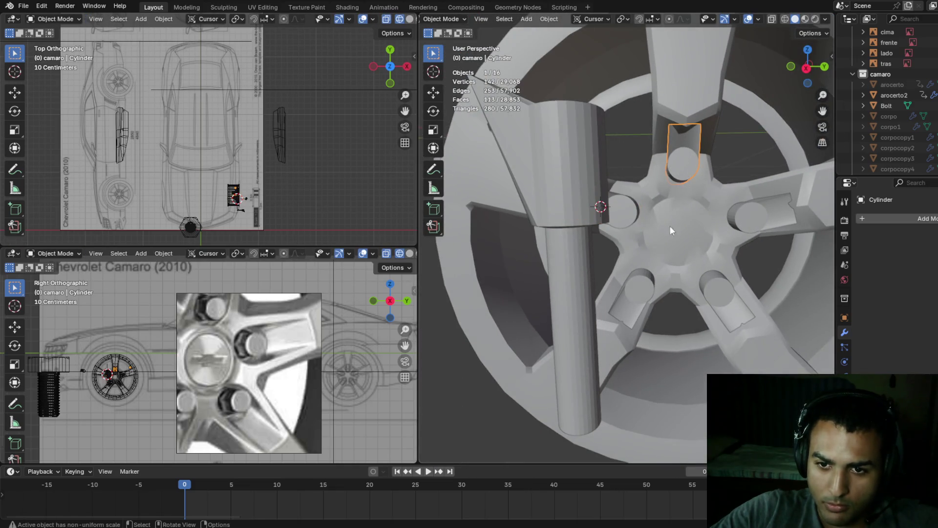
- Shift the selected bolts outward along X in several small moves
middle_drag(746, 228, 660, 273)
key(g)
key(x)
click(559, 304)
key(g)
key(x)
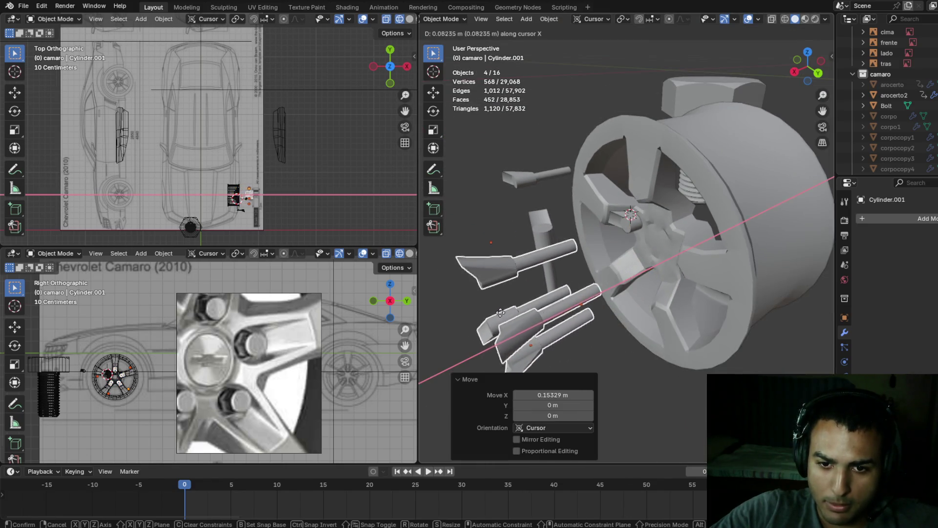
click(518, 313)
middle_drag(519, 313, 503, 310)
key(g)
key(x)
click(435, 336)
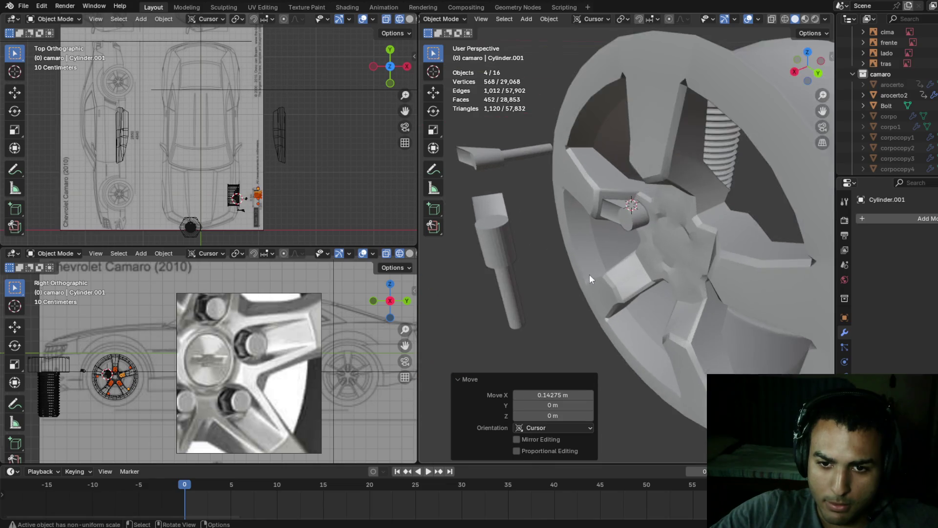
- Snap the 3D cursor to the selected hub vertices of arocerto2
click(589, 276)
scroll(588, 276, up, 4)
mouse_move(589, 276)
middle_down()
mouse_move(722, 186)
mouse_move(705, 178)
middle_up()
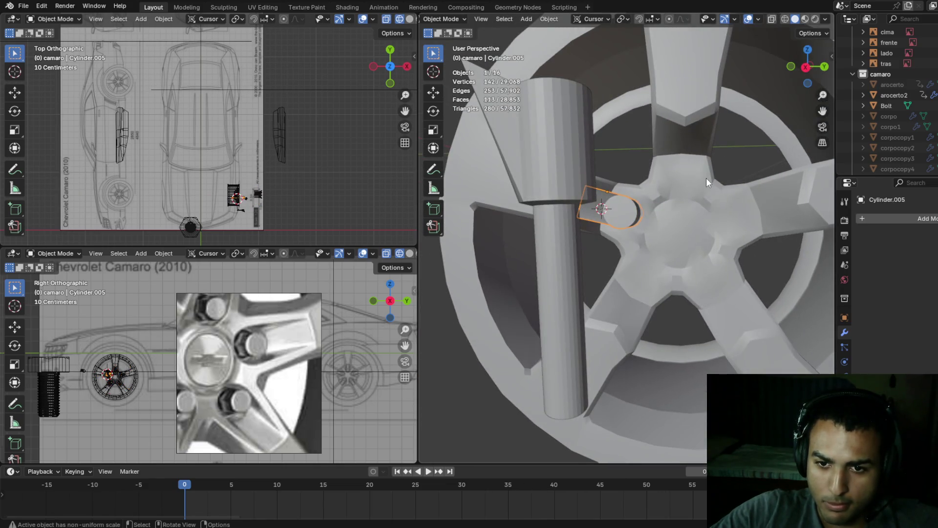
click(706, 178)
key(Tab)
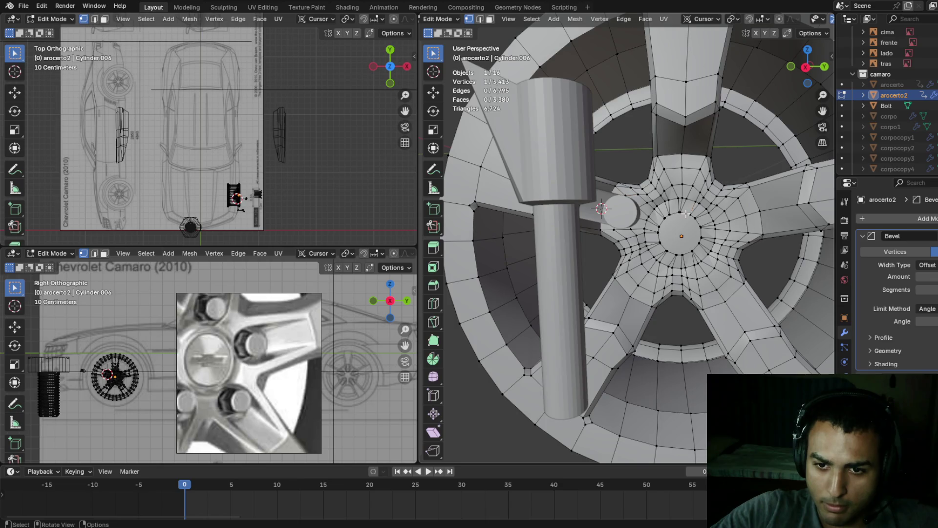
key(shift+s)
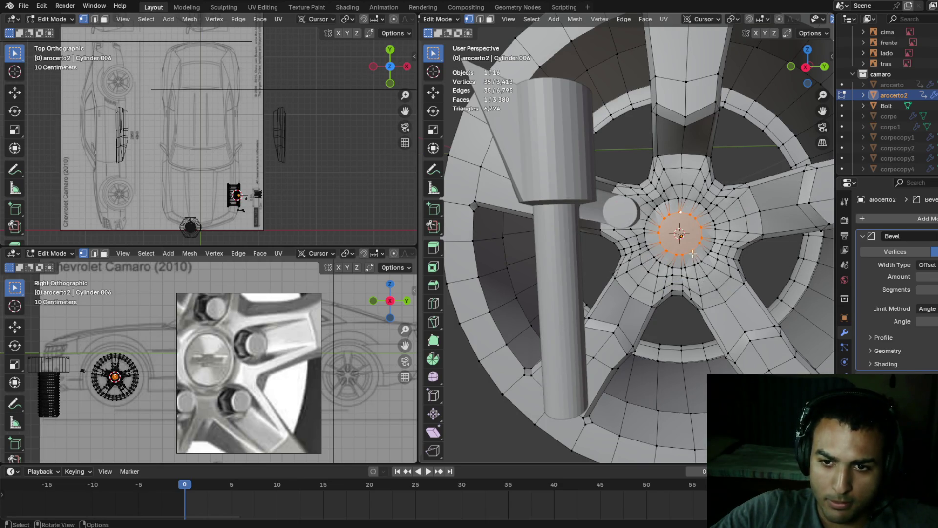
click(702, 280)
key(shift+s)
key(Escape)
key(Tab)
key(Tab)
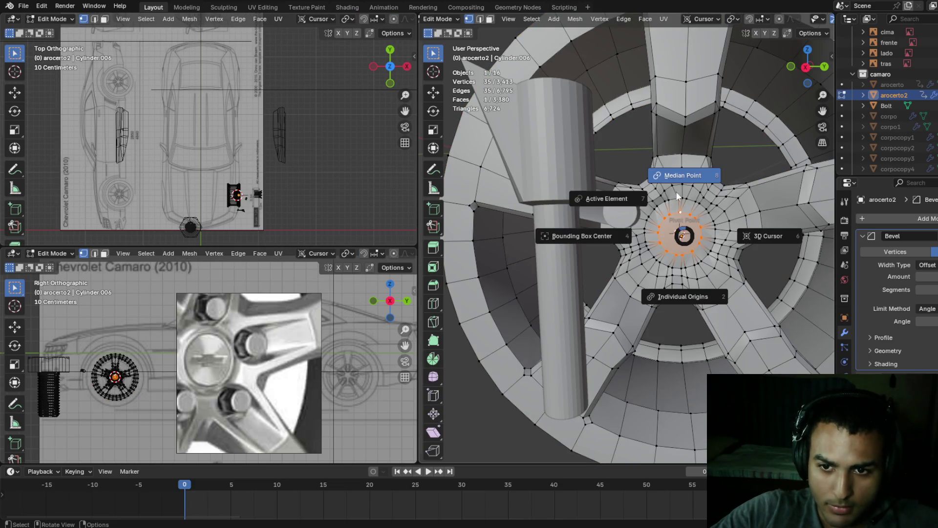
- Reset the pivot to Median Point and revert a trial rotation of Cylinder.005
click(748, 237)
key(period)
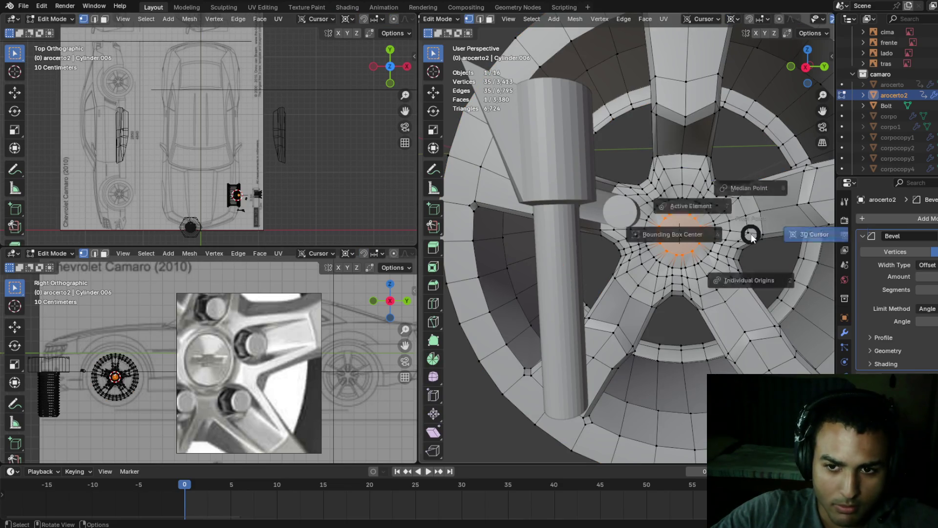
click(736, 187)
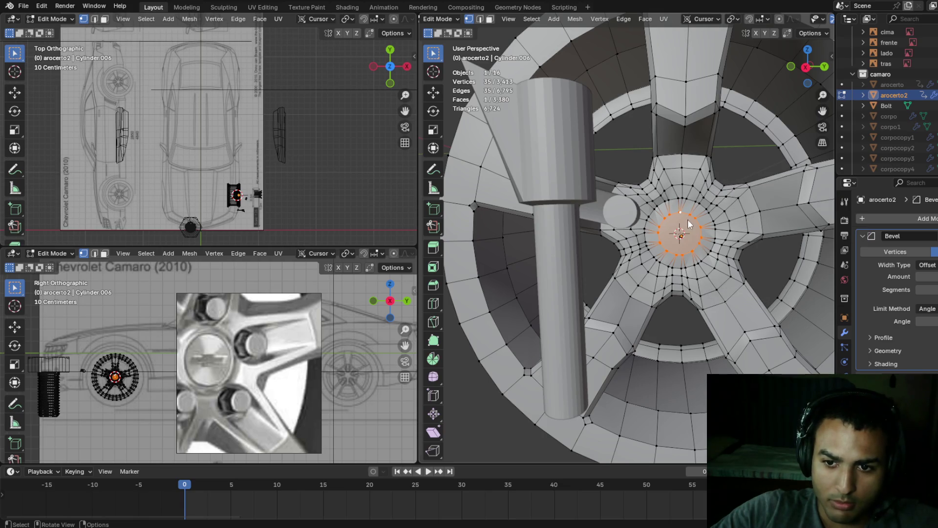
key(Tab)
click(624, 213)
key(r)
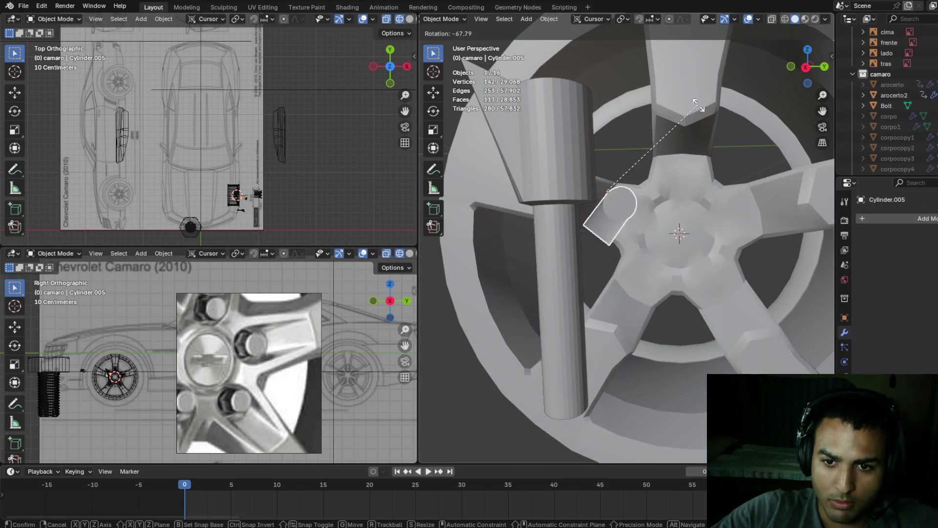
click(691, 174)
key(r)
click(631, 289)
key(ctrl+z)
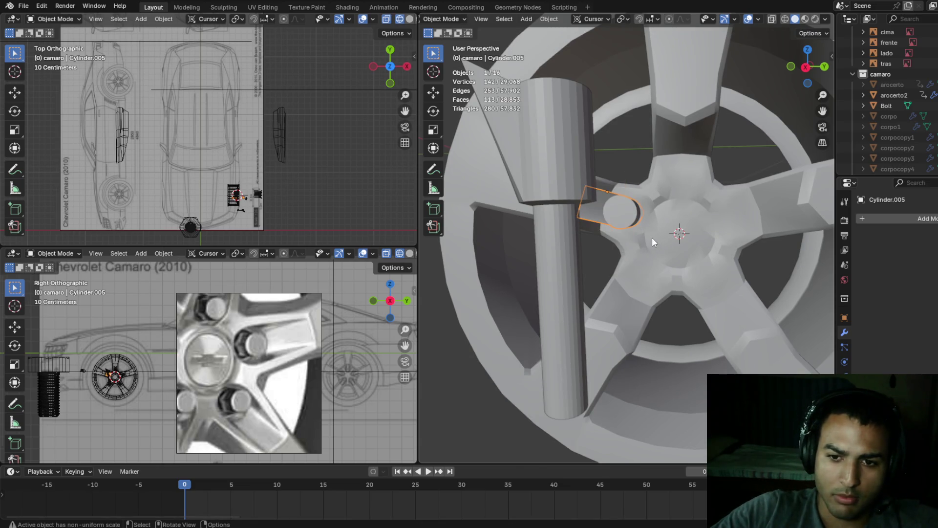
- Set the pivot to 3D Cursor and duplicate Cylinder.005 in place
key(period)
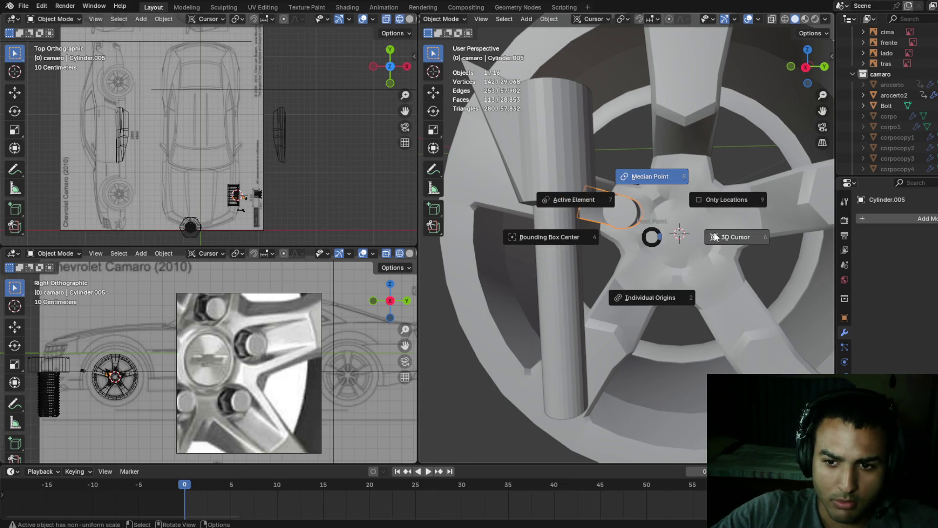
click(694, 236)
key(r)
right_click(663, 283)
key(shift+d)
right_click(661, 282)
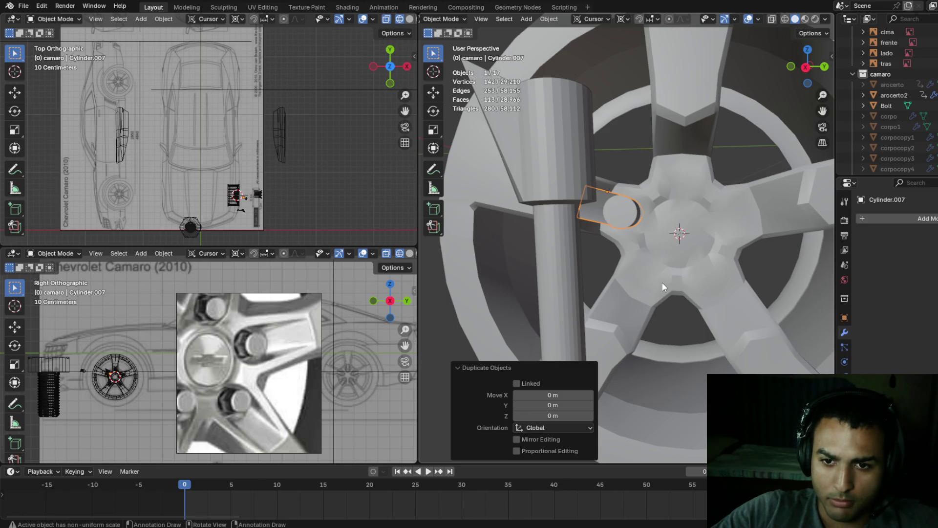
- Swing the duplicate -73.5° about X onto the top spoke and shift it along Y
key(r)
key(x)
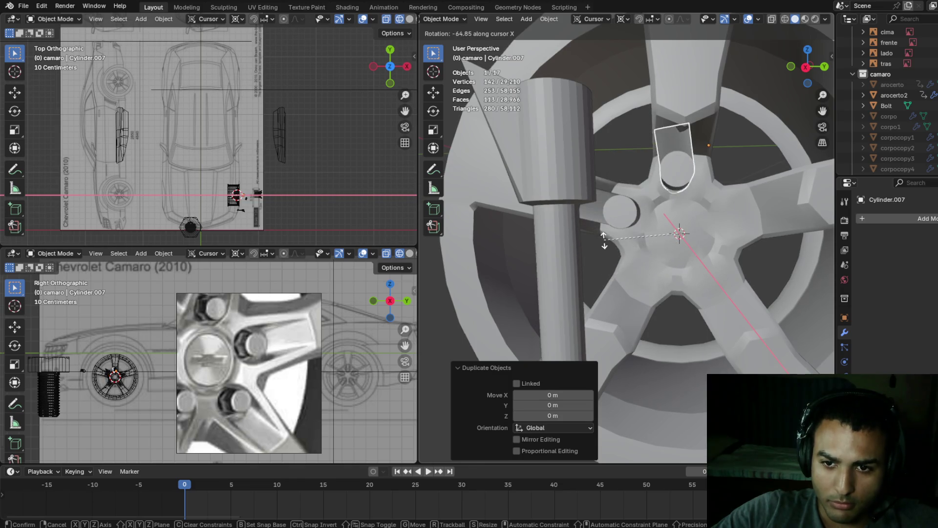
click(601, 228)
middle_drag(739, 183, 719, 169)
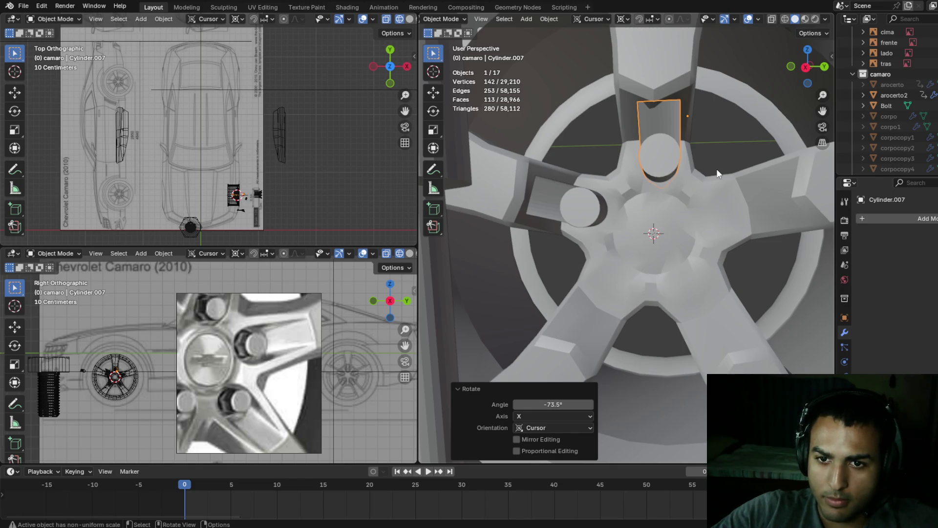
key(g)
key(y)
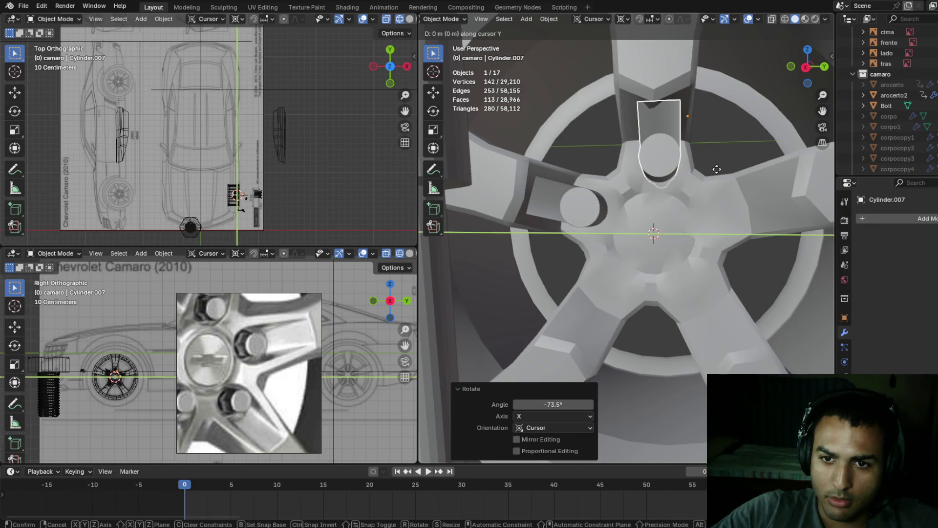
click(713, 169)
- Lower the duplicate slightly along Z, discarding a trial rotation and mesh scale
key(r)
key(z)
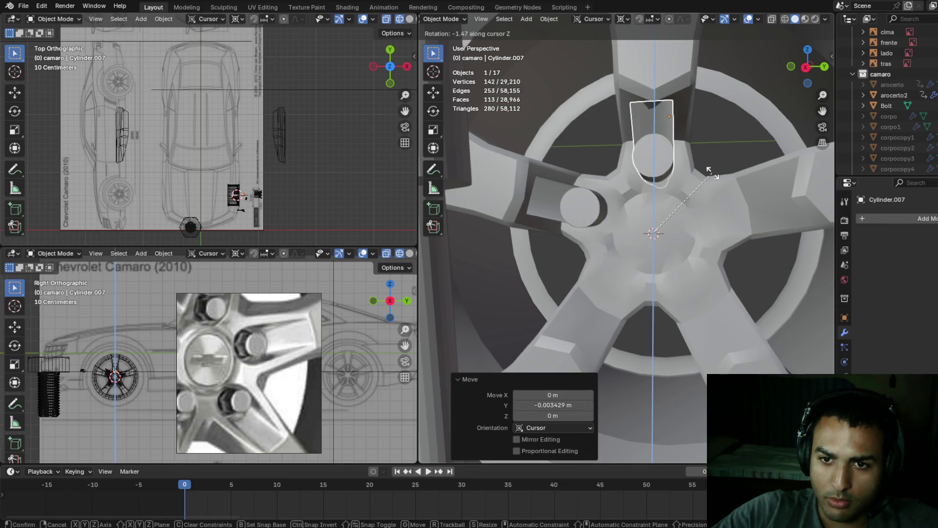
key(Escape)
key(g)
key(z)
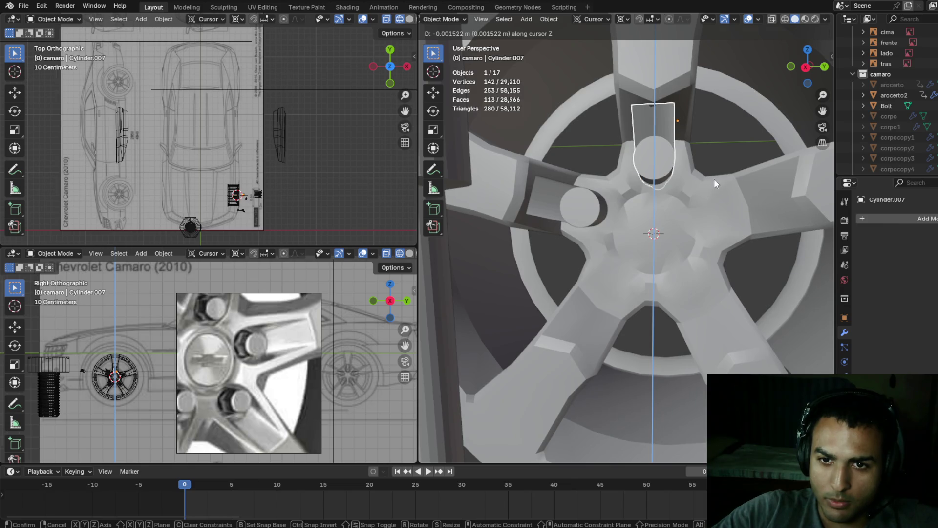
click(714, 179)
mouse_move(718, 197)
middle_down()
mouse_move(773, 177)
mouse_move(754, 145)
mouse_move(708, 142)
mouse_move(652, 180)
mouse_move(629, 211)
mouse_move(626, 200)
mouse_move(715, 177)
mouse_move(733, 184)
mouse_move(726, 127)
mouse_move(721, 153)
mouse_move(752, 161)
mouse_move(752, 178)
mouse_move(767, 168)
mouse_move(706, 176)
middle_up()
key(Tab)
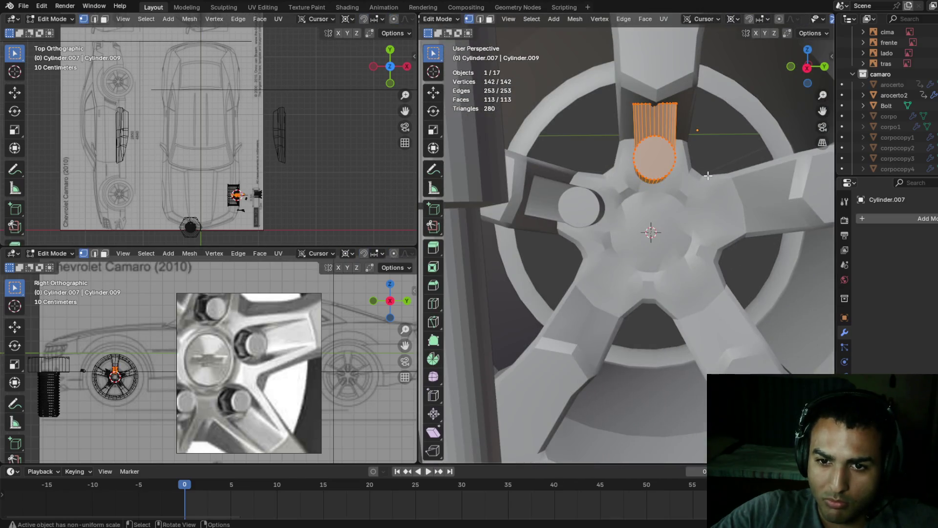
key(s)
click(722, 174)
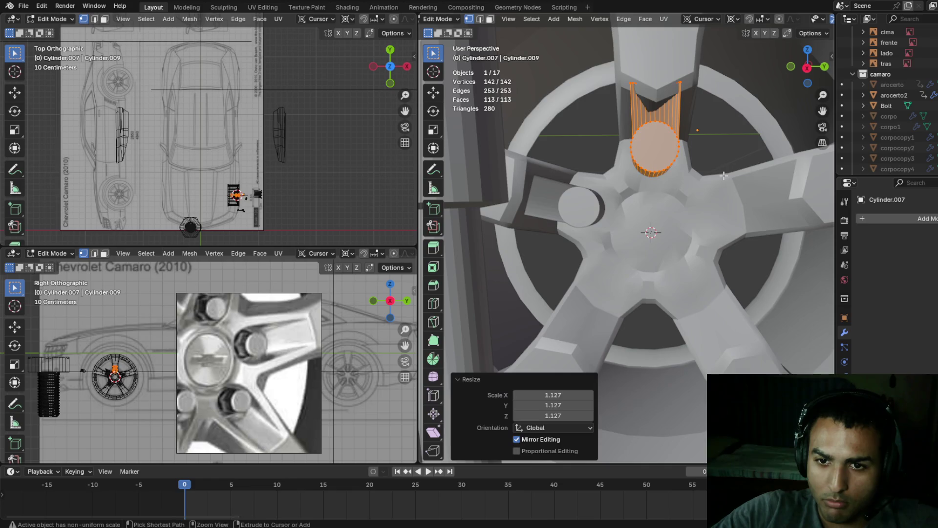
key(ctrl+z)
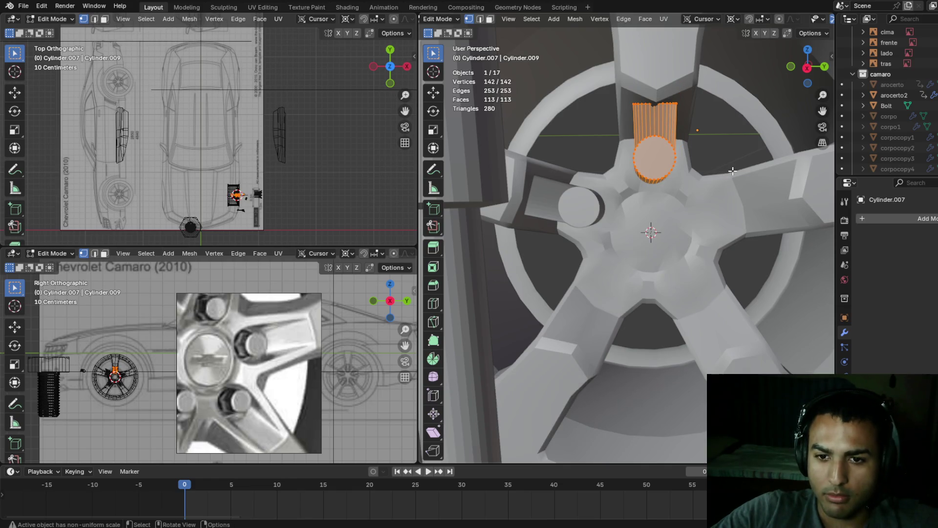
- Snap the 3D cursor to the selected cylinder and scale it up by 1.1
key(shift+s)
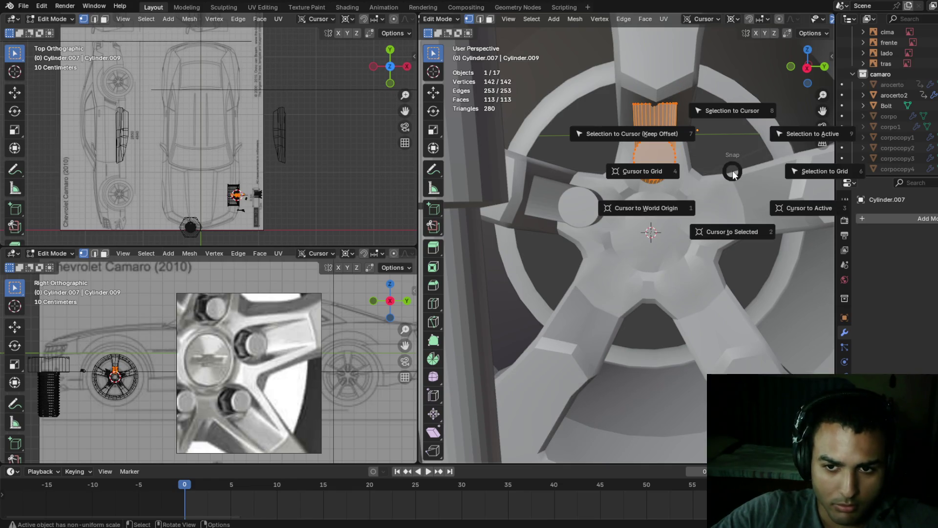
click(740, 220)
mouse_move(712, 171)
middle_down()
mouse_move(697, 176)
mouse_move(714, 171)
middle_up()
key(r)
click(695, 137)
key(r)
key(Escape)
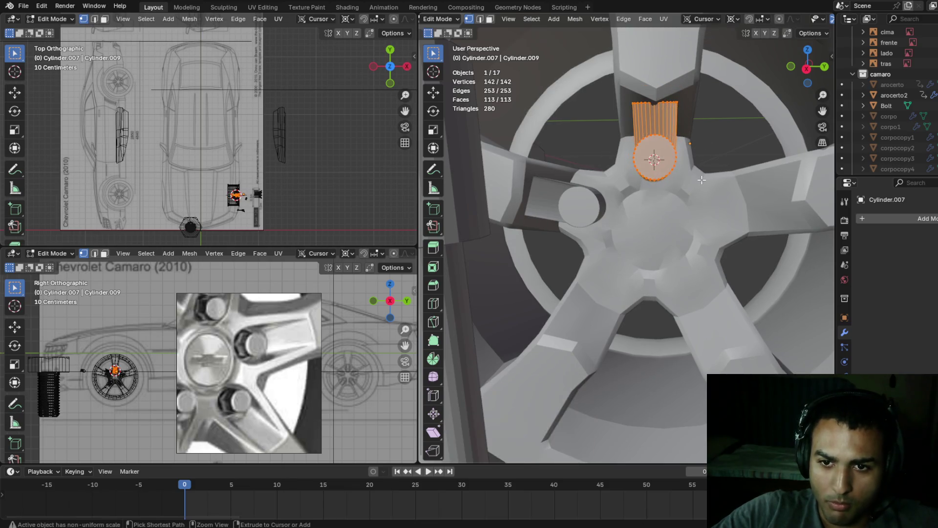
text(s1.1)
key(Return)
- Set the cylinder to scale 1.054, tilt it -2.38° about X, lower it along Z, and view in wireframe
middle_drag(745, 171, 750, 138)
key(s)
click(762, 147)
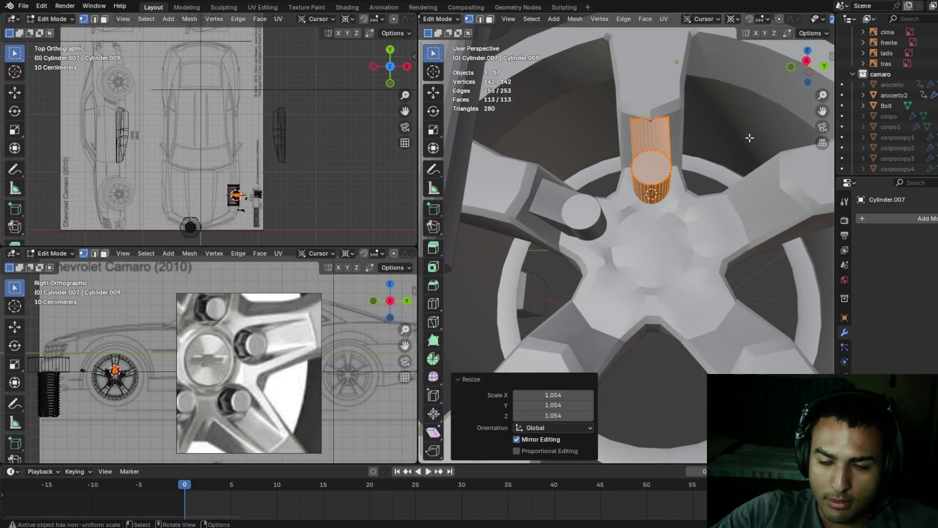
key(r)
key(x)
click(750, 142)
mouse_move(749, 142)
middle_down()
mouse_move(733, 187)
mouse_move(680, 187)
middle_up()
key(g)
key(z)
click(733, 184)
key(z)
click(548, 192)
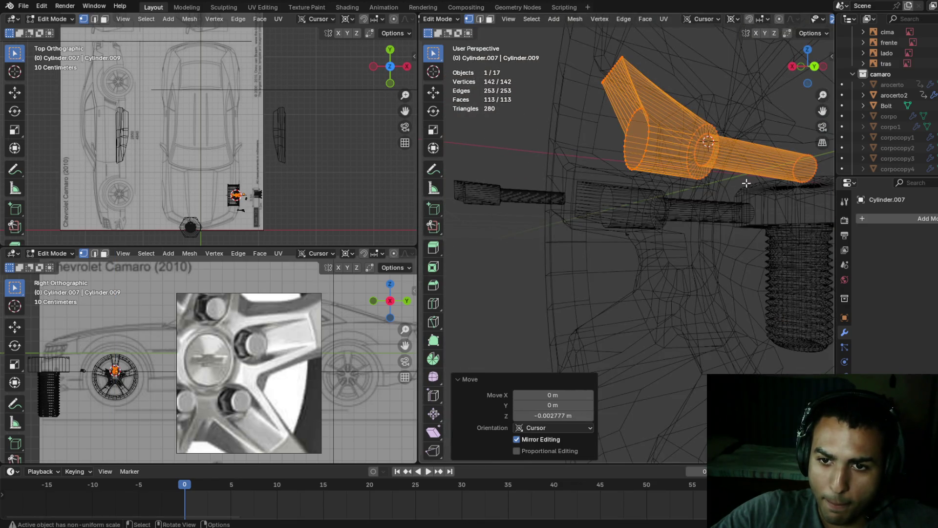
- Deselect Cylinder.007's outer end ring in wireframe view
key(shift+z)
scroll(624, 210, up, 5)
mouse_move(625, 210)
middle_down()
mouse_move(704, 222)
mouse_move(670, 242)
middle_up()
key(shift+z)
middle_drag(624, 216, 707, 213)
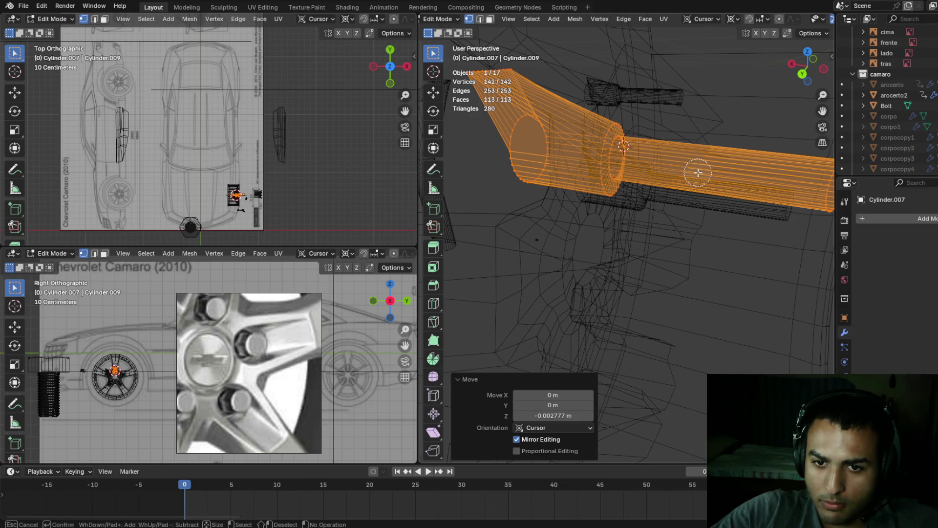
key(Escape)
middle_drag(759, 171, 779, 181)
shift+drag(818, 184, 806, 205)
key(Escape)
- Deselect the inner ring and more of the near end, leaving only the part to reshape selected
mouse_move(798, 201)
middle_down()
mouse_move(694, 191)
mouse_move(610, 138)
mouse_move(601, 195)
mouse_move(583, 195)
middle_up()
shift+drag(533, 98, 496, 141)
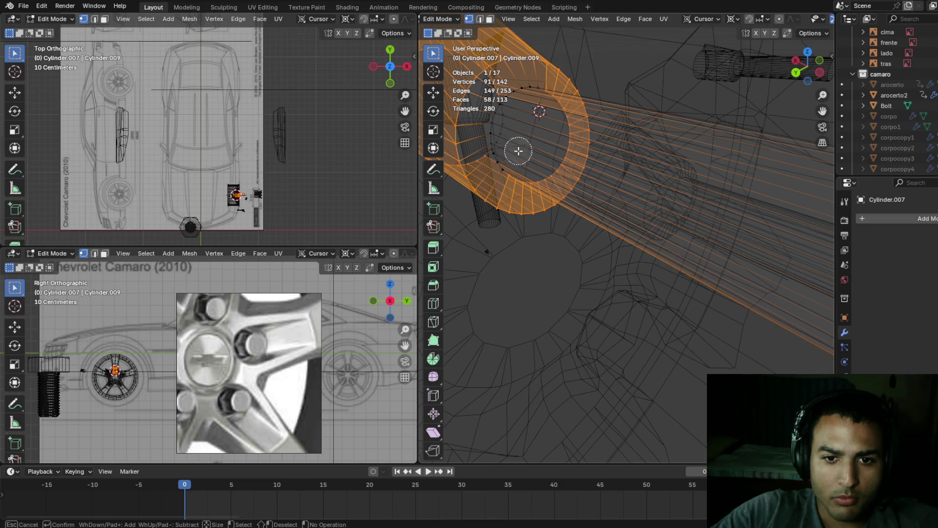
key(Escape)
key(ctrl+z)
middle_drag(548, 180, 572, 171)
scroll(597, 150, up, 5)
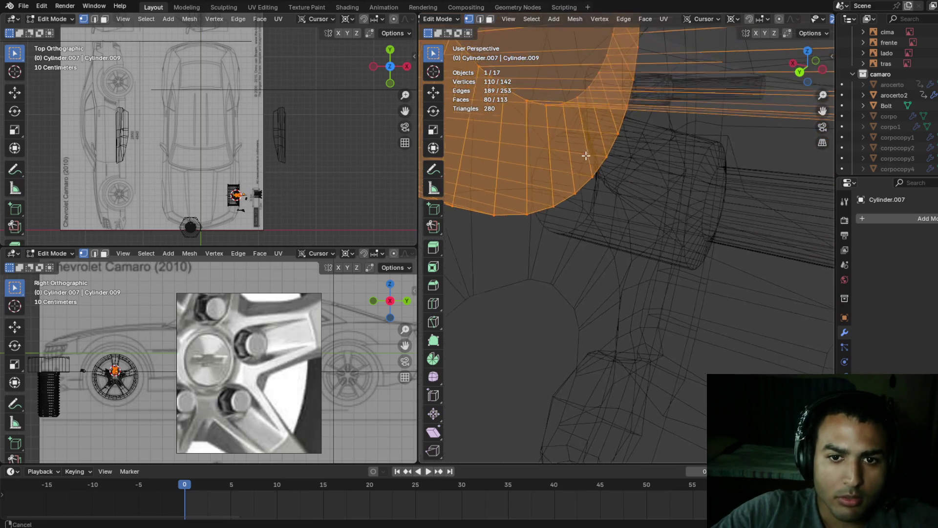
mouse_move(544, 66)
middle_down()
mouse_move(555, 122)
mouse_move(626, 166)
middle_up()
click(679, 168)
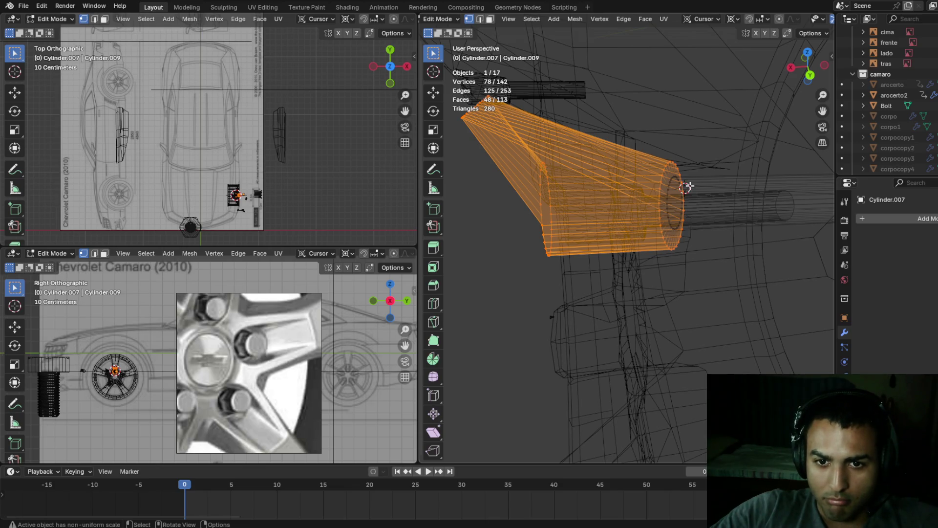
- Move the selected part of Cylinder.007 along the X axis
key(g)
key(x)
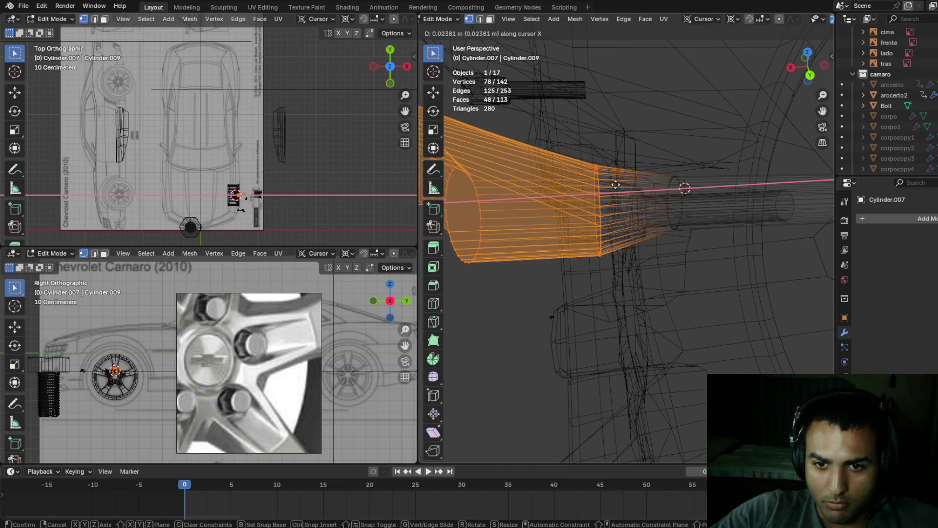
click(681, 184)
key(shift+z)
mouse_move(681, 184)
middle_down()
mouse_move(757, 135)
mouse_move(793, 177)
mouse_move(727, 162)
mouse_move(666, 216)
mouse_move(601, 207)
middle_up()
- Narrow the selected part along X, settling on an X scale of 0.917
key(s)
key(x)
click(768, 188)
click(513, 194)
mouse_move(514, 194)
middle_down()
mouse_move(701, 192)
mouse_move(765, 151)
mouse_move(769, 133)
mouse_move(733, 132)
mouse_move(687, 176)
middle_up()
key(shift+z)
key(s)
key(x)
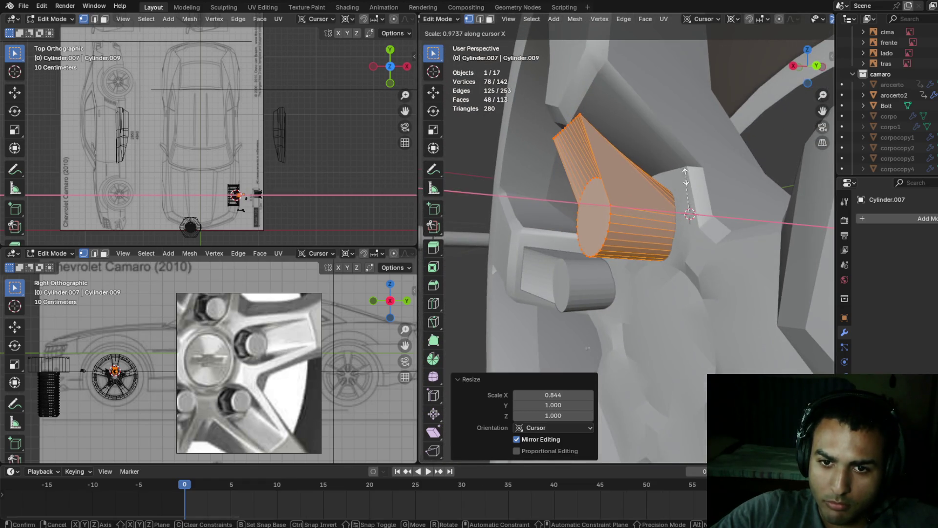
click(672, 183)
mouse_move(672, 183)
middle_down()
mouse_move(731, 178)
mouse_move(771, 153)
mouse_move(760, 135)
mouse_move(716, 144)
mouse_move(678, 194)
mouse_move(642, 212)
mouse_move(675, 168)
mouse_move(683, 220)
mouse_move(627, 213)
mouse_move(640, 212)
middle_up()
- Stretch the part along Y to 1.024 and along Z to 1.221
key(s)
key(y)
click(738, 173)
key(s)
key(y)
click(763, 165)
key(s)
key(z)
click(641, 240)
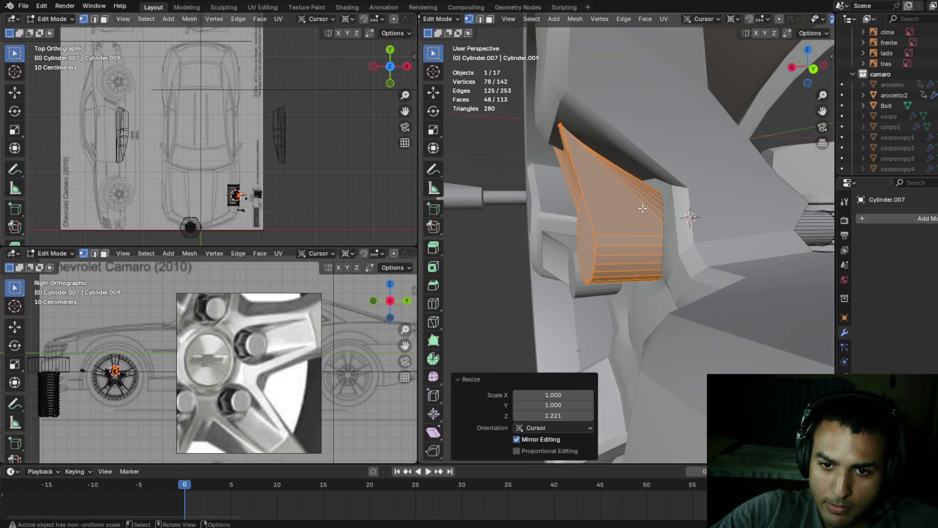
- Select the 14 top-edge vertices and move them along Z to taper the end
key(z)
click(711, 220)
mouse_move(711, 219)
middle_down()
mouse_move(693, 213)
mouse_move(780, 174)
mouse_move(767, 185)
middle_up()
click(686, 112)
key(z)
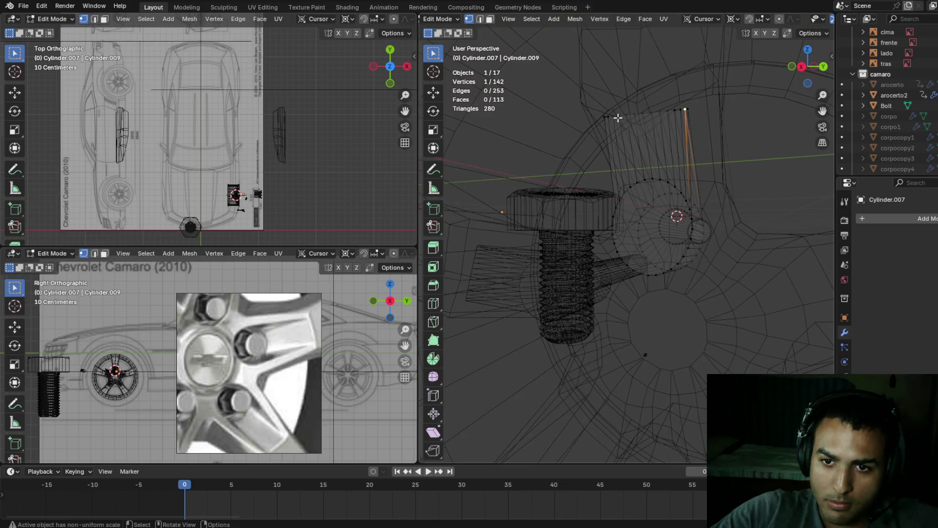
drag(714, 116, 718, 118)
key(z)
click(641, 134)
key(z)
click(784, 132)
key(g)
key(z)
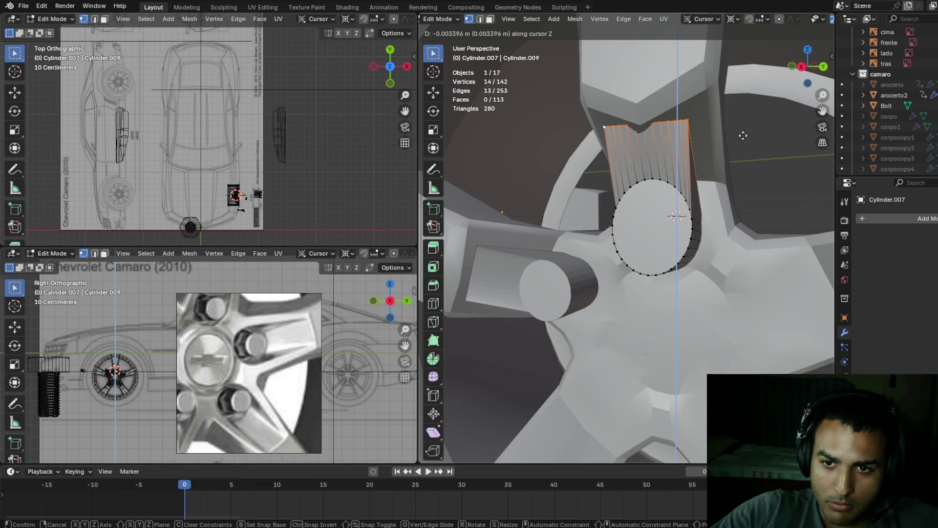
click(746, 135)
- Return to Object Mode and view the whole wheel with the reshaped cutter
middle_drag(747, 133, 785, 122)
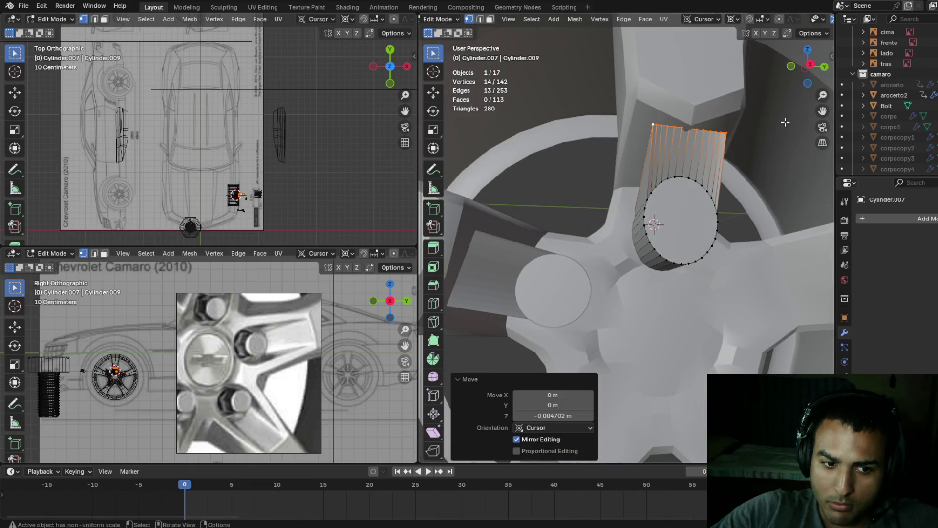
mouse_move(707, 130)
middle_down()
mouse_move(718, 93)
mouse_move(675, 181)
mouse_move(682, 208)
mouse_move(651, 231)
mouse_move(619, 236)
mouse_move(562, 212)
mouse_move(557, 225)
mouse_move(583, 201)
mouse_move(744, 217)
mouse_move(773, 205)
middle_up()
key(Tab)
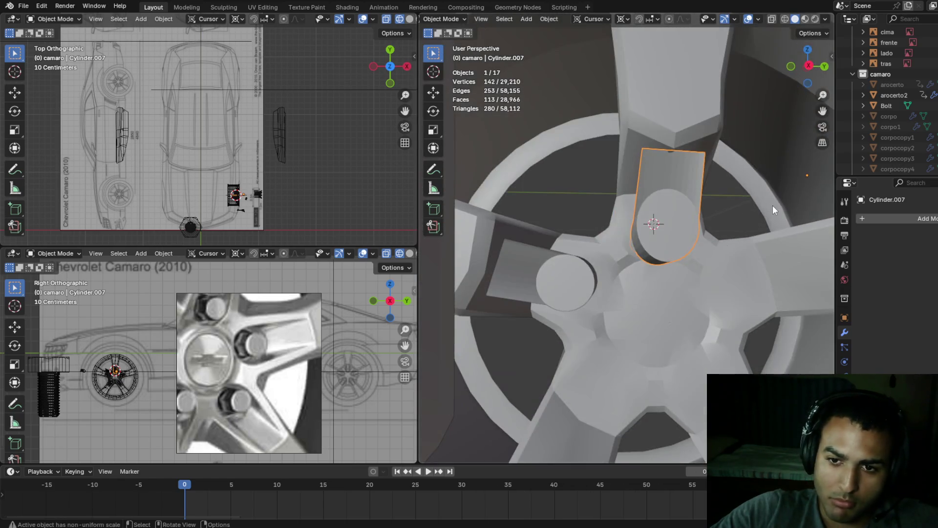
key(Tab)
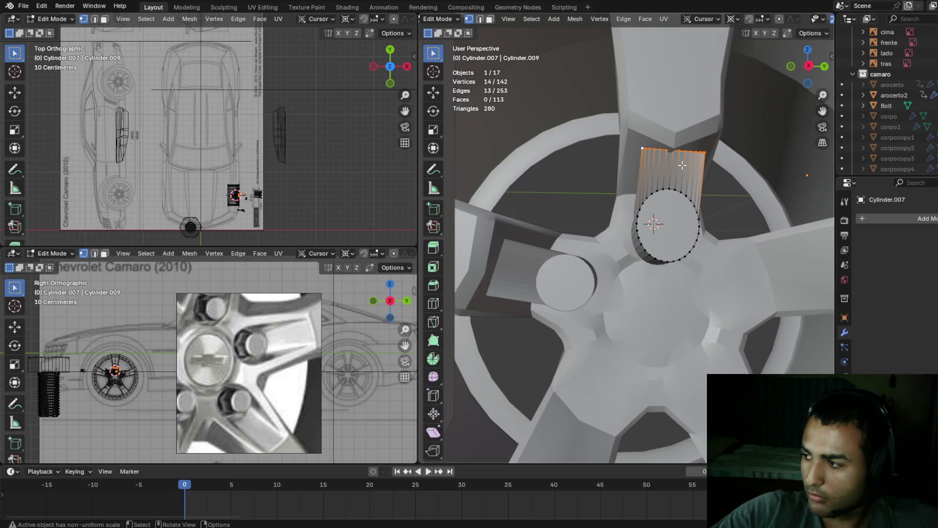
mouse_move(602, 219)
middle_down()
mouse_move(664, 217)
mouse_move(615, 298)
middle_up()
key(Tab)
mouse_move(582, 262)
middle_down()
mouse_move(556, 278)
mouse_move(558, 303)
middle_up()
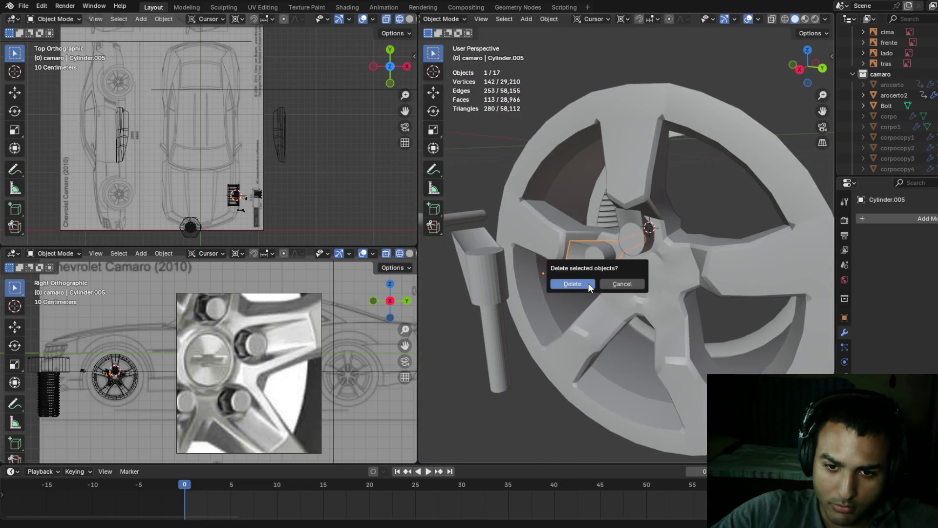
- Confirm deleting the spare Cylinder.005 object
click(588, 283)
scroll(611, 264, up, 3)
click(638, 250)
mouse_move(638, 249)
middle_down()
mouse_move(686, 201)
mouse_move(697, 183)
mouse_move(682, 175)
mouse_move(728, 181)
mouse_move(749, 195)
mouse_move(750, 219)
mouse_move(733, 206)
mouse_move(699, 207)
middle_up()
- Edit the arocerto2 wheel mesh, try and undo an edge loop, and inspect the hub centre
click(620, 260)
key(Tab)
mouse_move(620, 260)
middle_down()
mouse_move(648, 230)
mouse_move(665, 247)
mouse_move(488, 264)
mouse_move(545, 278)
middle_up()
key(shift+z)
key(shift+z)
key(shift+z)
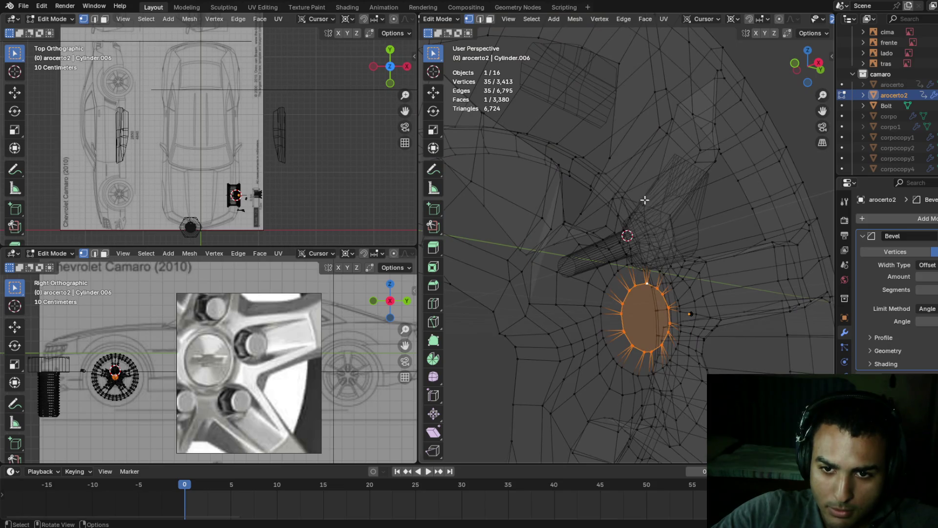
key(shift+z)
key(ctrl+r)
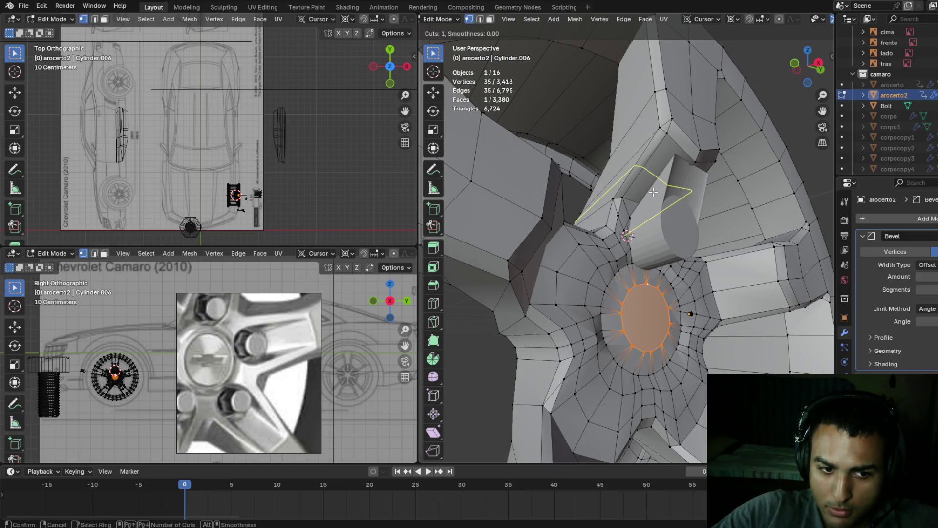
click(654, 192)
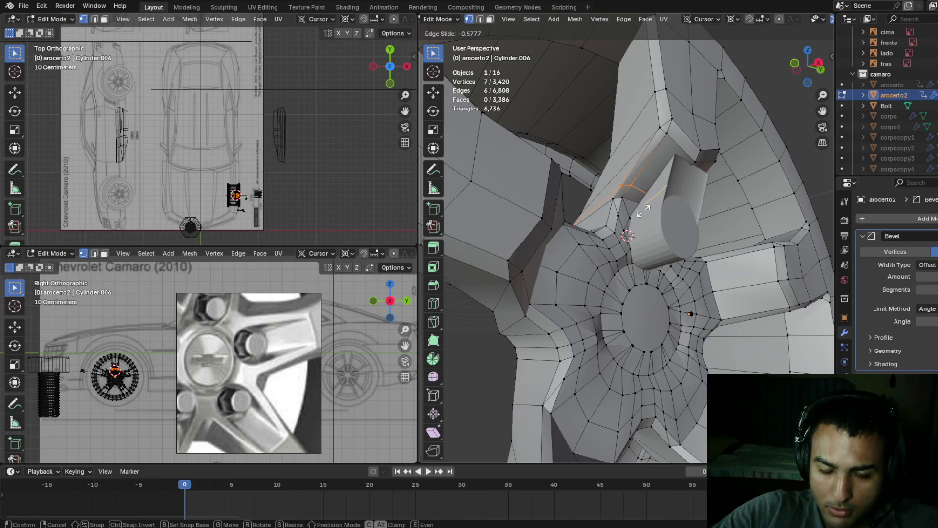
click(644, 211)
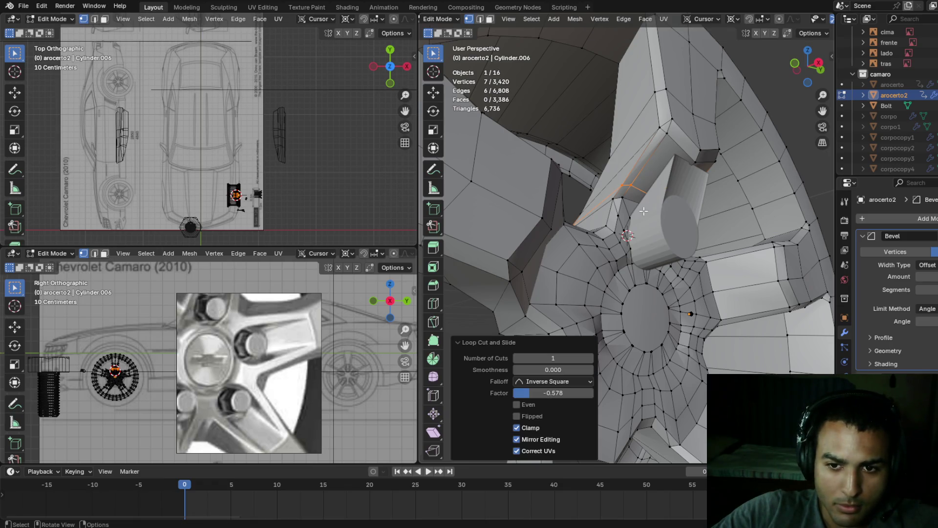
key(ctrl+z)
mouse_move(652, 274)
middle_down()
mouse_move(663, 284)
mouse_move(616, 255)
mouse_move(625, 250)
mouse_move(605, 246)
mouse_move(625, 256)
mouse_move(665, 236)
mouse_move(680, 210)
middle_up()
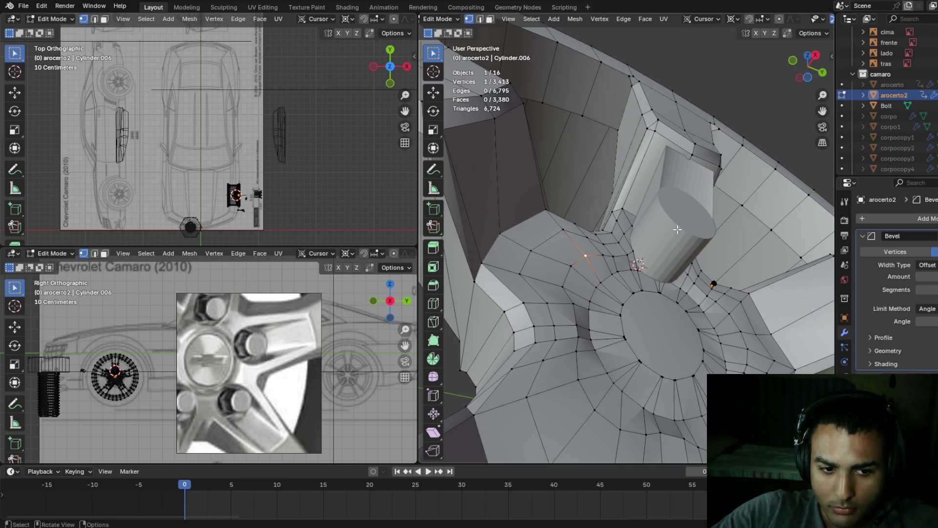
mouse_move(677, 229)
middle_down()
mouse_move(693, 250)
mouse_move(675, 222)
middle_up()
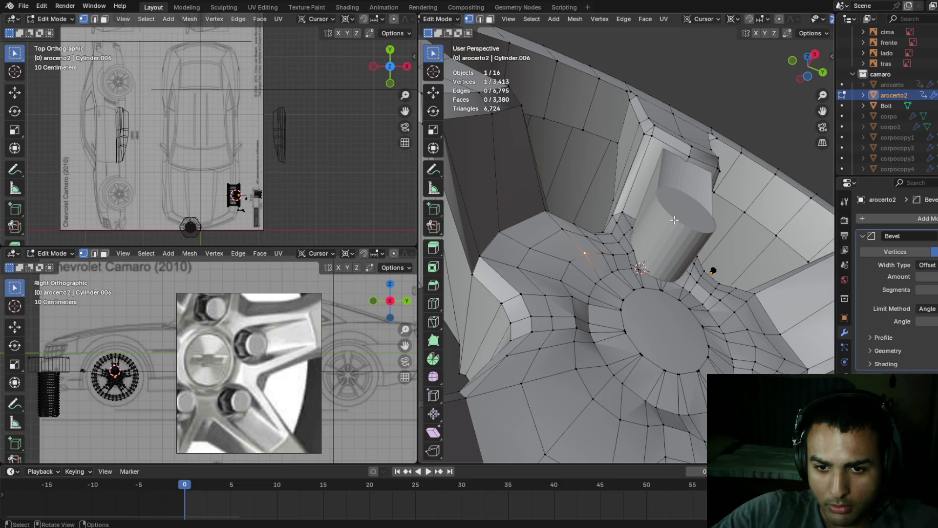
mouse_move(675, 220)
middle_down()
mouse_move(687, 294)
mouse_move(643, 250)
middle_up()
- Snap the 3D cursor to the centre of the hub's selected face
key(Tab)
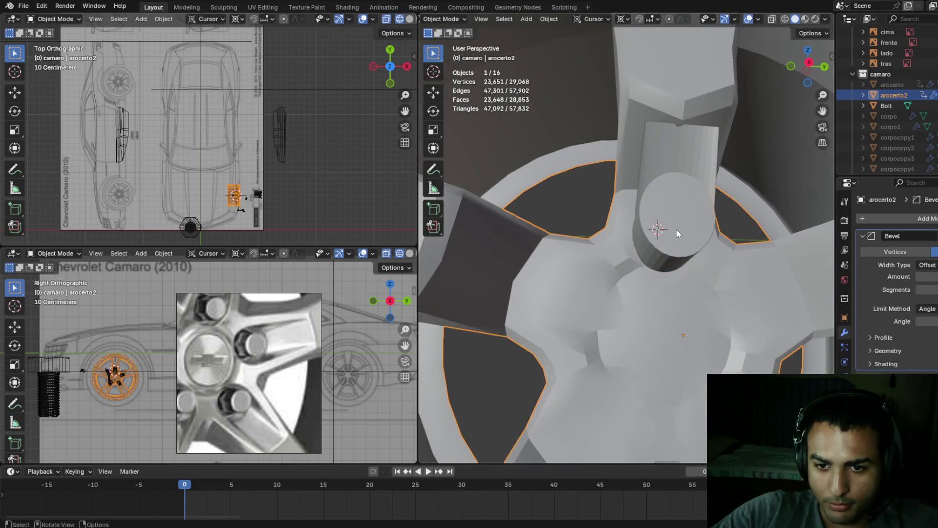
click(677, 248)
key(Tab)
key(Tab)
click(713, 303)
key(Tab)
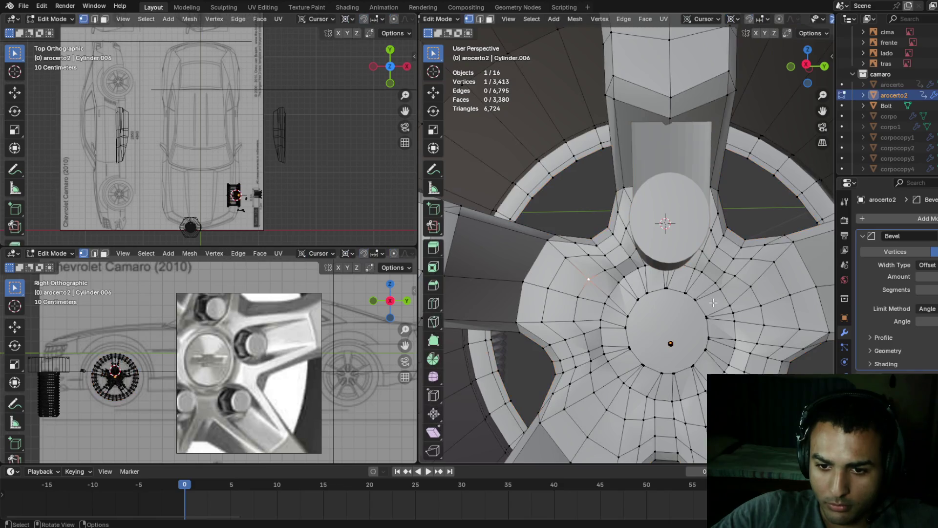
key(shift+s)
click(699, 370)
middle_drag(699, 370, 722, 358)
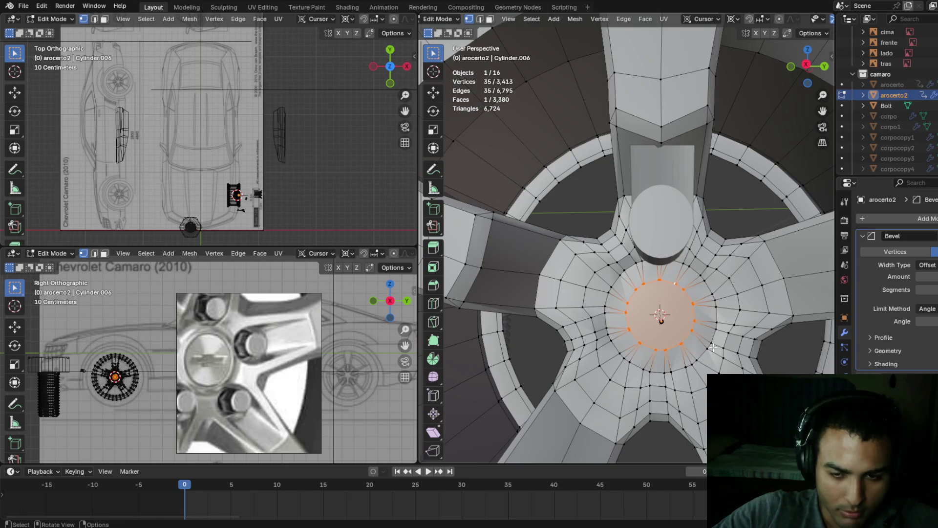
key(shift+s)
click(778, 348)
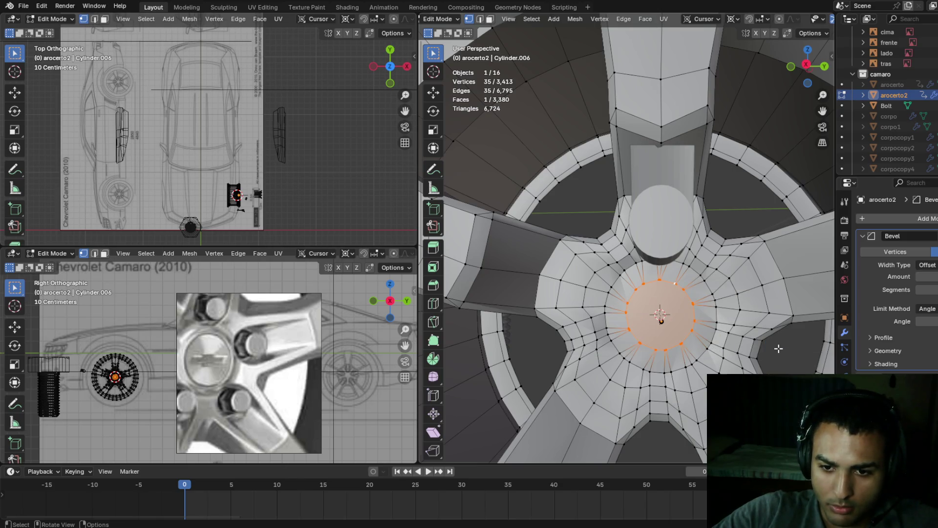
key(Tab)
click(673, 231)
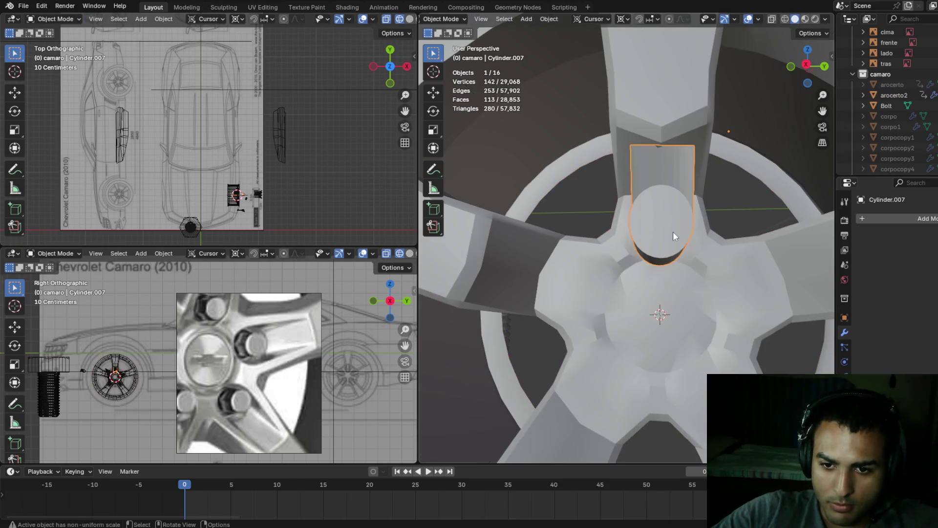
- Duplicate the cutter and rotate the copy about X (~-71°) onto the next spoke
middle_drag(673, 231, 700, 277)
key(r)
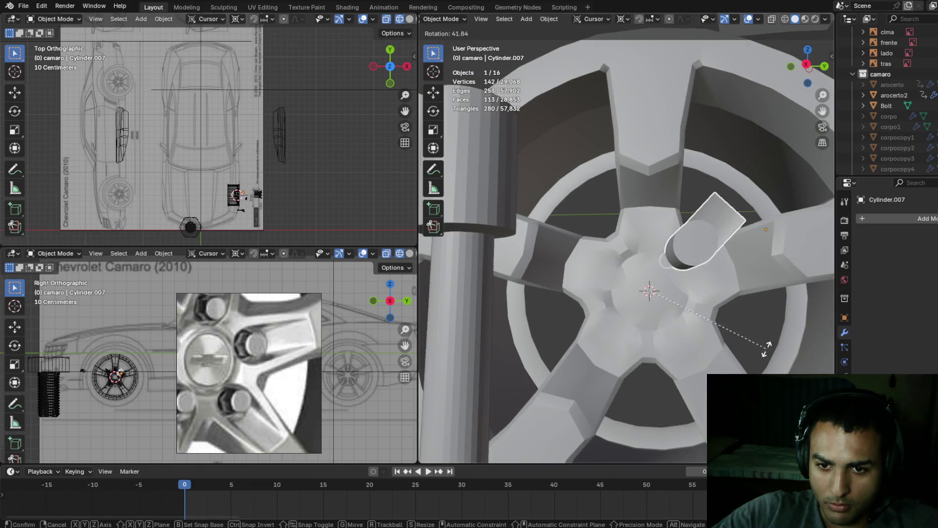
key(Escape)
key(shift+d)
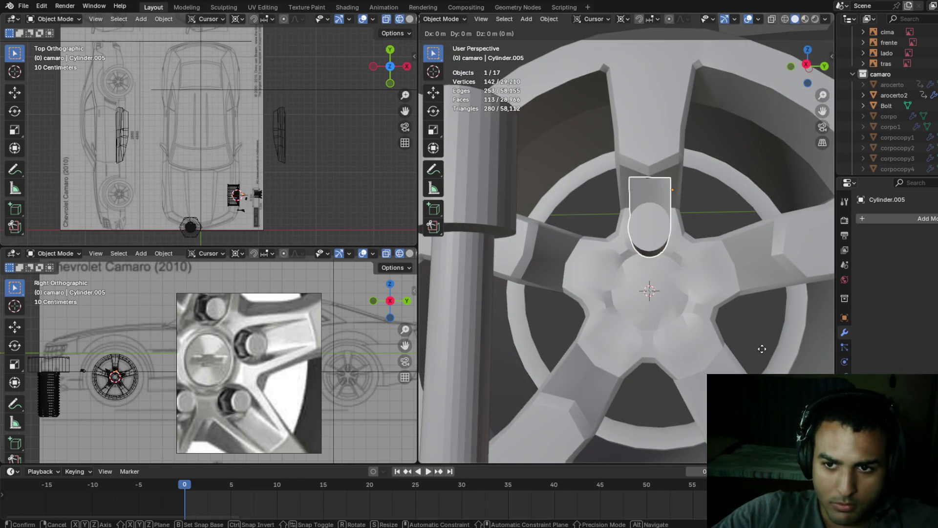
key(Escape)
key(r)
key(x)
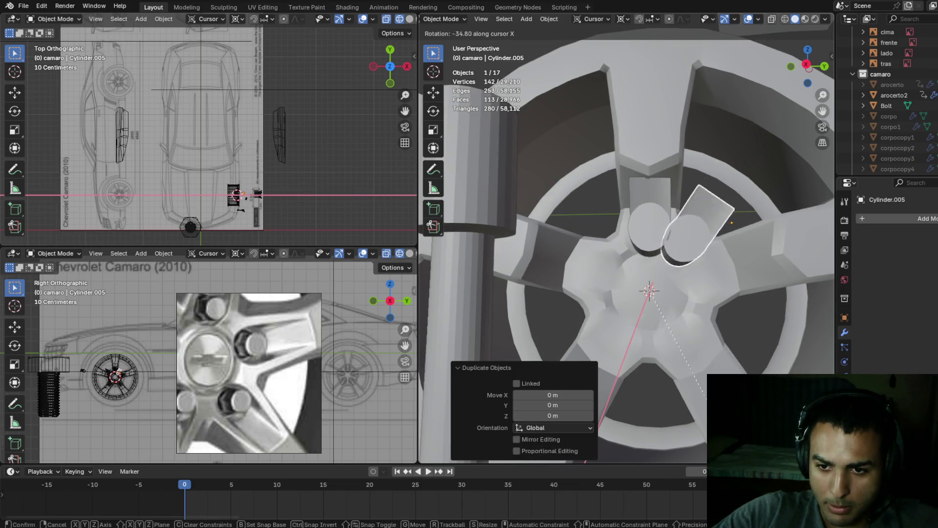
click(637, 387)
- Nudge the new cutter copy along Y into its spoke opening
mouse_move(635, 389)
middle_down()
mouse_move(612, 300)
mouse_move(585, 313)
mouse_move(647, 331)
mouse_move(665, 287)
mouse_move(732, 347)
mouse_move(650, 311)
mouse_move(658, 296)
mouse_move(687, 292)
mouse_move(736, 347)
mouse_move(700, 394)
mouse_move(687, 397)
mouse_move(747, 304)
mouse_move(729, 300)
mouse_move(711, 239)
mouse_move(719, 199)
mouse_move(721, 248)
middle_up()
key(g)
key(y)
click(653, 328)
key(g)
key(y)
click(684, 298)
- Duplicate the cutter again and rotate it about X (~-69°) onto another spoke
key(shift+d)
right_click(722, 249)
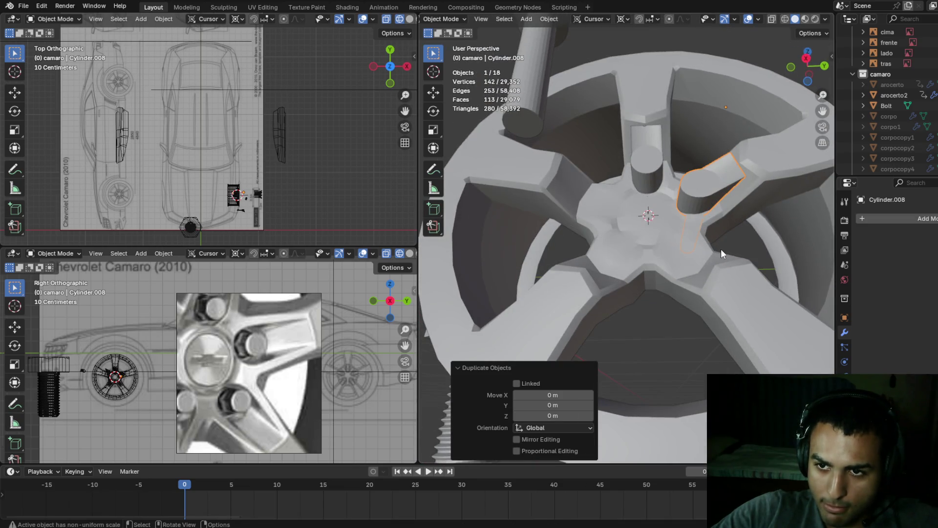
key(r)
key(x)
click(704, 303)
mouse_move(703, 303)
middle_down()
mouse_move(690, 292)
mouse_move(705, 277)
mouse_move(750, 290)
mouse_move(680, 295)
mouse_move(694, 280)
mouse_move(711, 297)
mouse_move(717, 283)
mouse_move(751, 286)
middle_up()
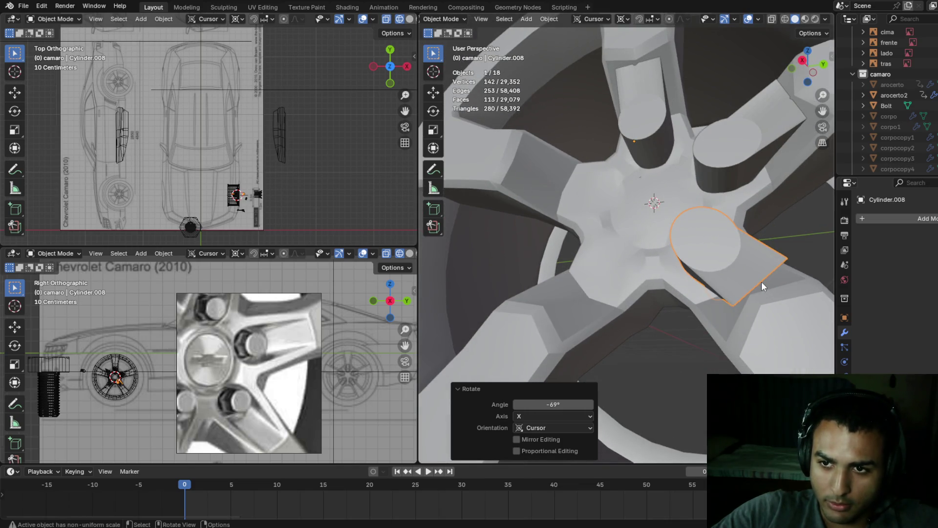
key(r)
key(x)
click(764, 299)
mouse_move(764, 299)
middle_down()
mouse_move(805, 242)
mouse_move(427, 248)
mouse_move(828, 240)
mouse_move(667, 282)
mouse_move(661, 297)
middle_up()
- Move Cylinder.005 0.006428 m along Y into its opening
click(686, 132)
mouse_move(686, 132)
middle_down()
mouse_move(703, 116)
mouse_move(687, 148)
mouse_move(706, 185)
mouse_move(729, 157)
middle_up()
key(g)
key(y)
click(700, 146)
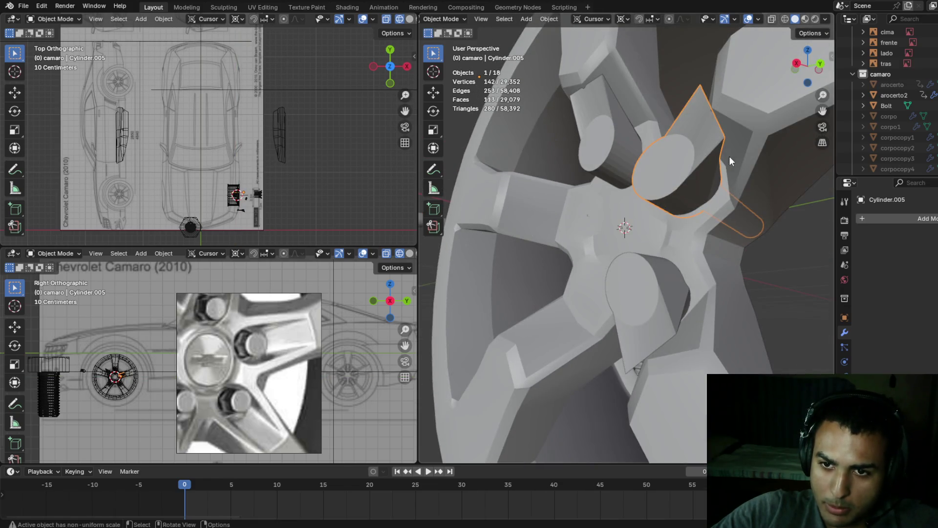
key(g)
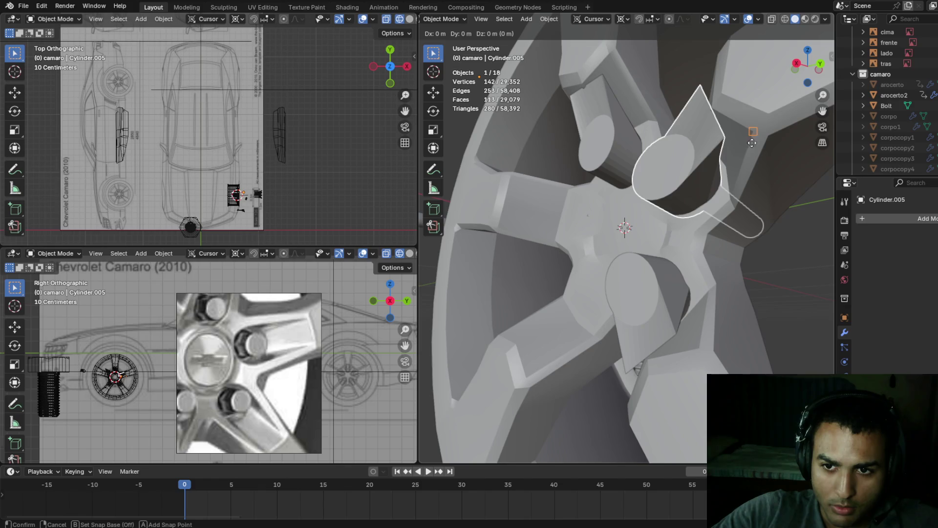
- Adjust Cylinder.005 along Z and then along X so it sits better on its spoke
click(728, 126)
mouse_move(728, 125)
middle_down()
mouse_move(723, 104)
mouse_move(700, 105)
mouse_move(716, 132)
mouse_move(745, 131)
mouse_move(758, 60)
mouse_move(735, 95)
mouse_move(759, 142)
mouse_move(737, 130)
middle_up()
key(g)
key(z)
click(743, 114)
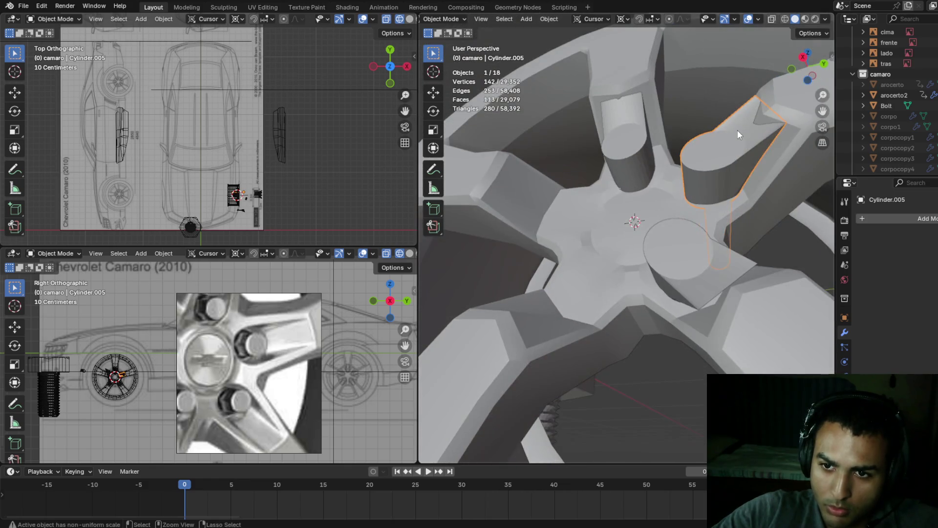
key(g)
key(x)
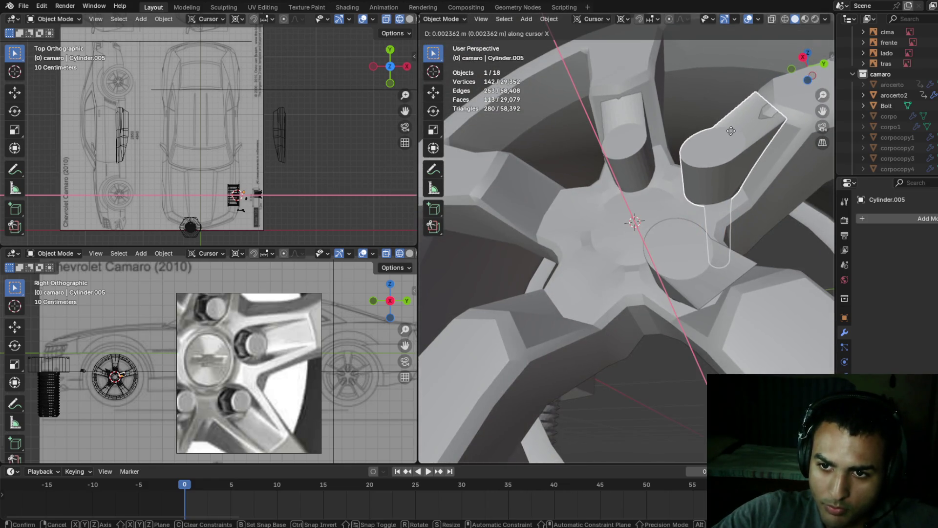
click(731, 131)
mouse_move(729, 113)
middle_down()
mouse_move(702, 89)
mouse_move(679, 107)
mouse_move(713, 149)
mouse_move(708, 108)
mouse_move(671, 122)
mouse_move(720, 166)
mouse_move(729, 191)
middle_up()
- Select cutter Cylinder.007 and move it to a new position near the hub
click(694, 139)
mouse_move(694, 140)
middle_down()
mouse_move(623, 133)
mouse_move(638, 145)
middle_up()
key(g)
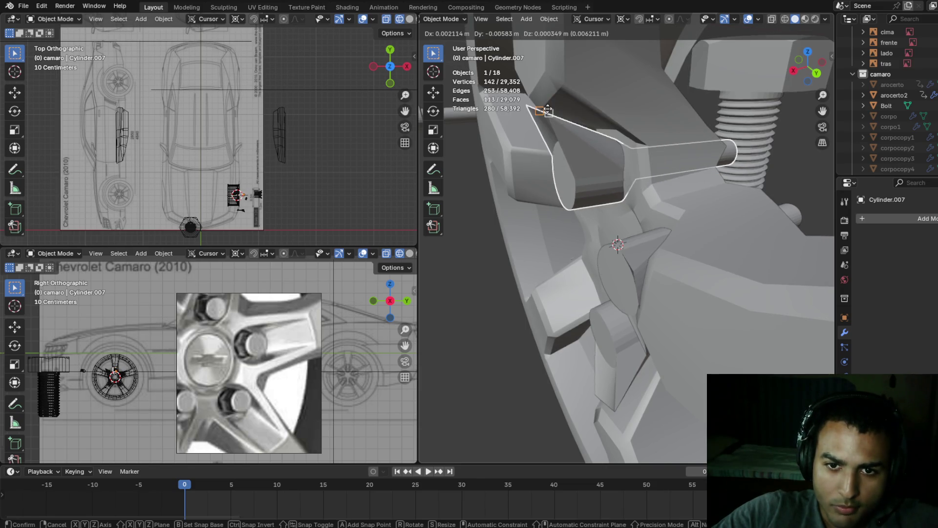
click(558, 116)
middle_drag(557, 115, 639, 98)
mouse_move(658, 106)
middle_down()
mouse_move(611, 104)
mouse_move(579, 133)
mouse_move(593, 137)
middle_up()
- Sink Cylinder.007 slightly deeper along Z in two small moves
key(g)
key(z)
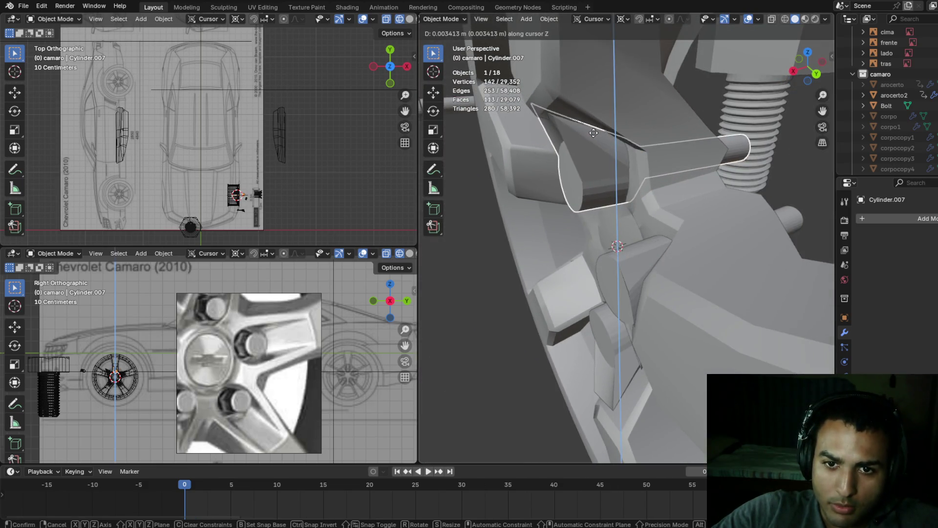
click(635, 115)
mouse_move(635, 114)
middle_down()
mouse_move(685, 93)
mouse_move(697, 66)
mouse_move(762, 113)
mouse_move(625, 115)
mouse_move(618, 104)
mouse_move(664, 84)
middle_up()
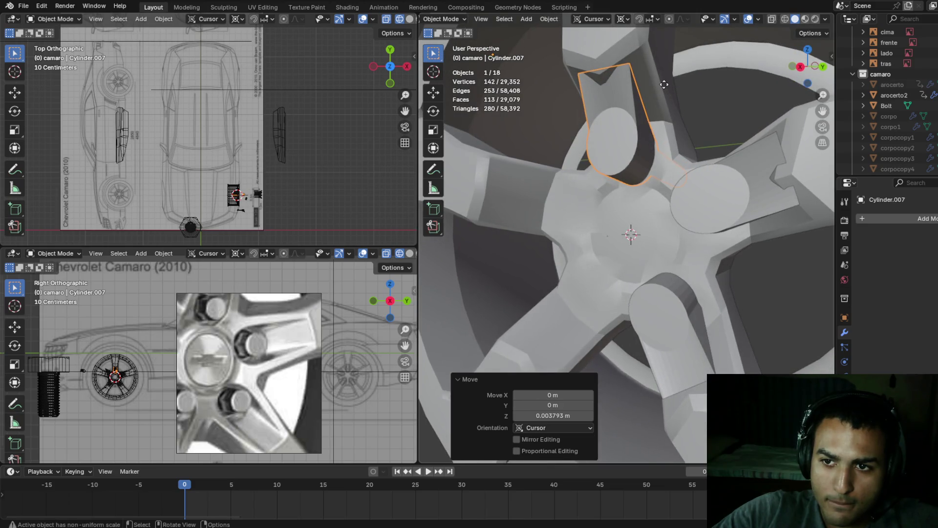
key(g)
key(z)
click(659, 89)
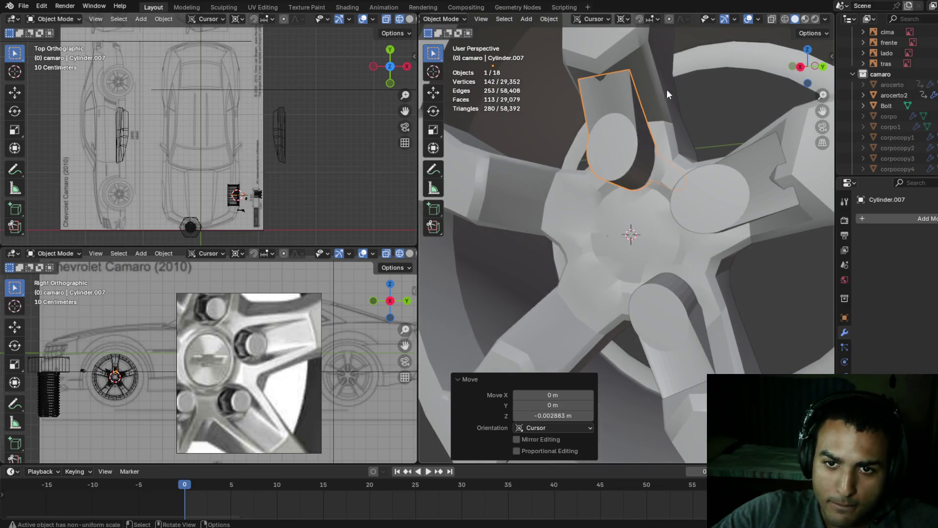
mouse_move(651, 93)
middle_down()
mouse_move(704, 96)
mouse_move(697, 114)
mouse_move(707, 176)
middle_up()
scroll(691, 180, up, 5)
- Nudge Cylinder.008 0.00359 m along Y, then duplicate it for the next spoke
click(651, 224)
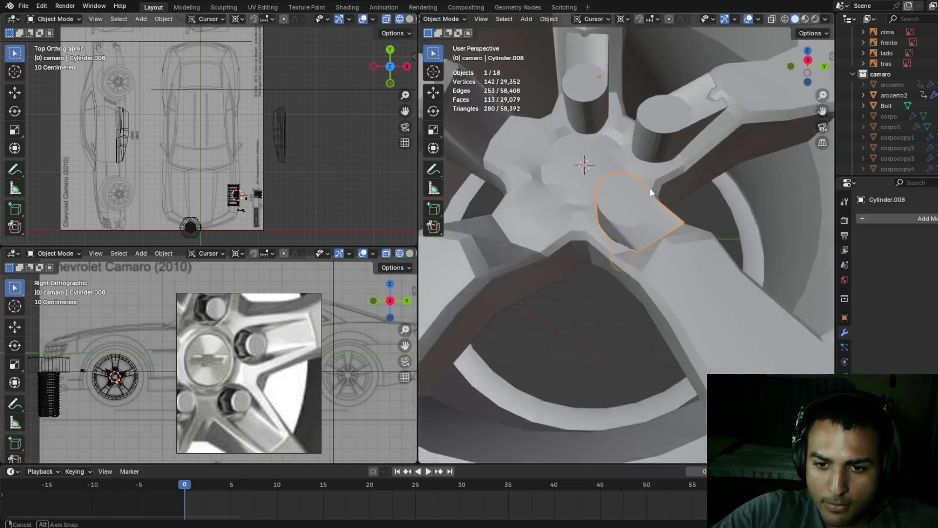
middle_drag(648, 180, 673, 175)
key(g)
key(z)
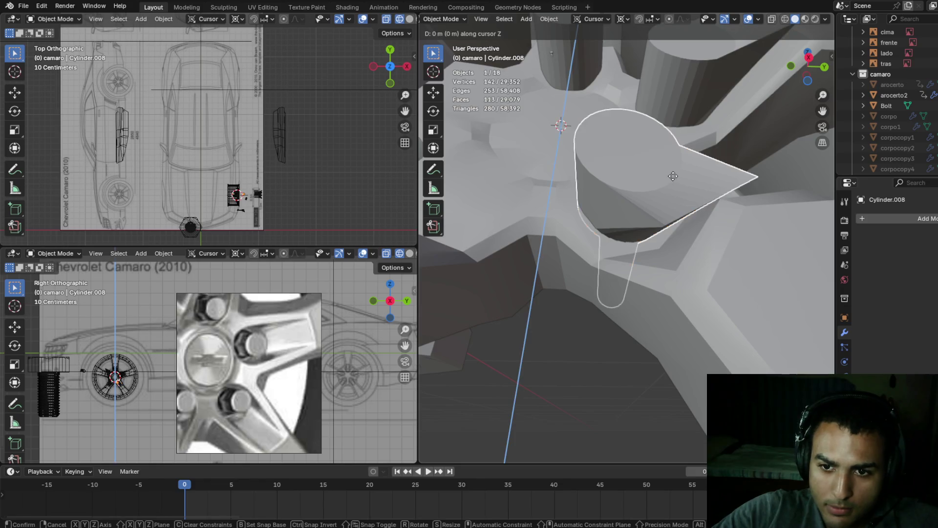
click(675, 182)
key(g)
key(y)
click(687, 180)
mouse_move(688, 181)
middle_down()
mouse_move(703, 154)
mouse_move(665, 207)
mouse_move(680, 210)
mouse_move(616, 228)
mouse_move(662, 227)
middle_up()
scroll(661, 227, down, 2)
scroll(661, 227, up, 1)
key(shift+d)
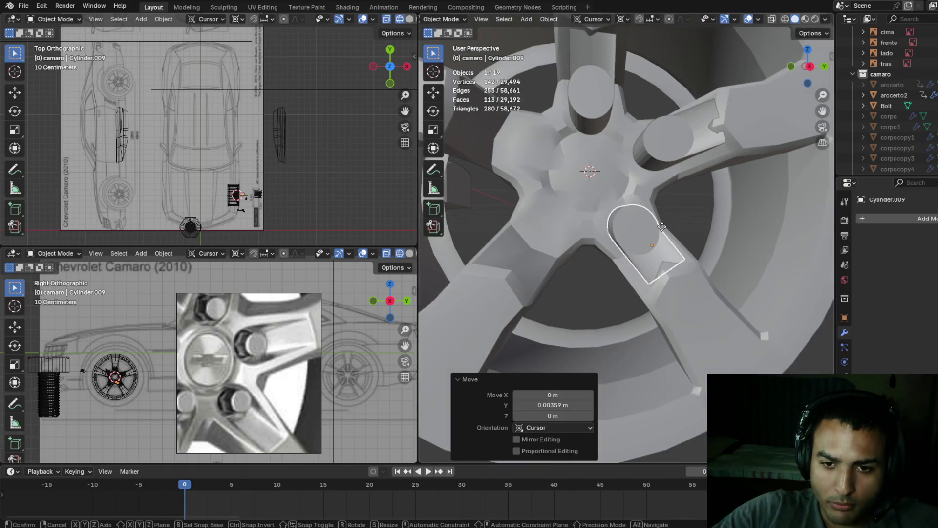
- Rotate the new copy about X around the hub onto the next spoke, correcting by ~2°
right_click(663, 228)
key(r)
key(x)
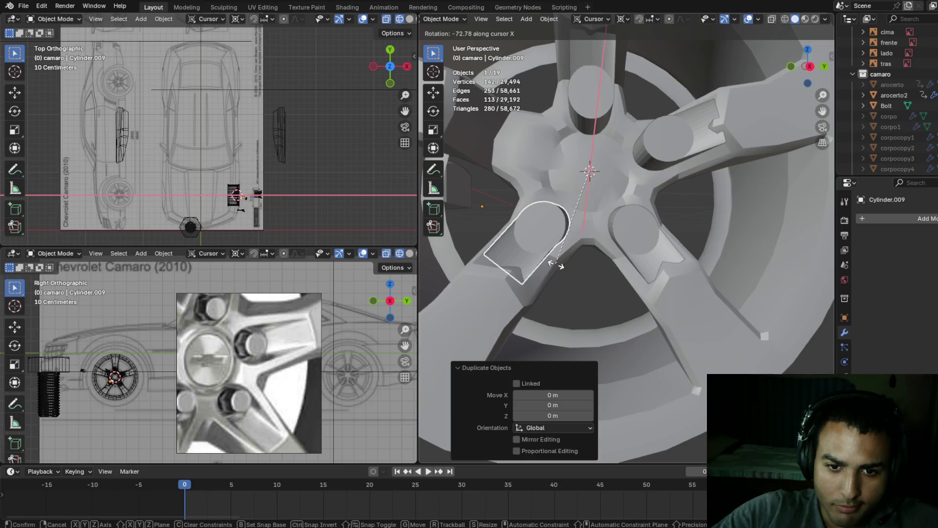
click(561, 263)
mouse_move(560, 263)
middle_down()
mouse_move(603, 202)
mouse_move(644, 177)
mouse_move(617, 154)
mouse_move(626, 183)
middle_up()
key(r)
key(x)
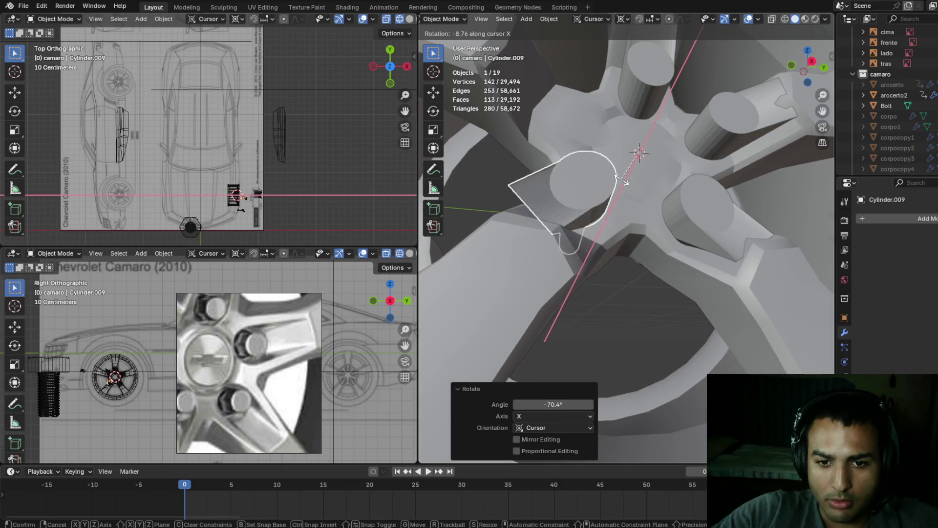
click(625, 192)
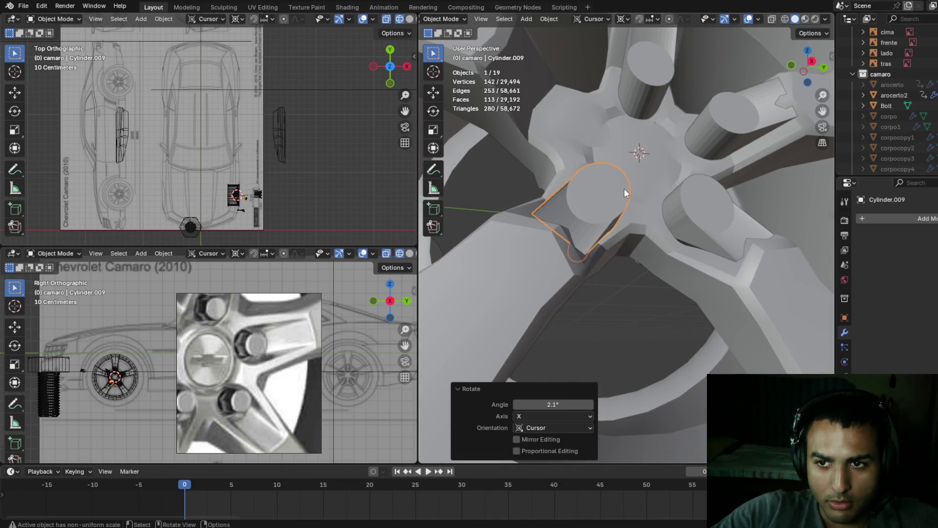
- Shift Cylinder.009 by −0.000567, −0.000769 and −0.00253 m along X, Y and Z
key(g)
click(629, 186)
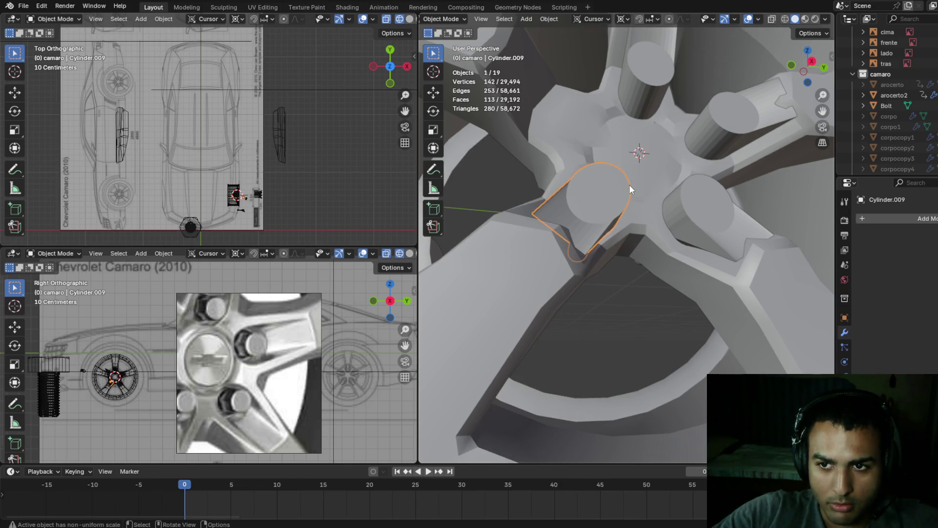
key(g)
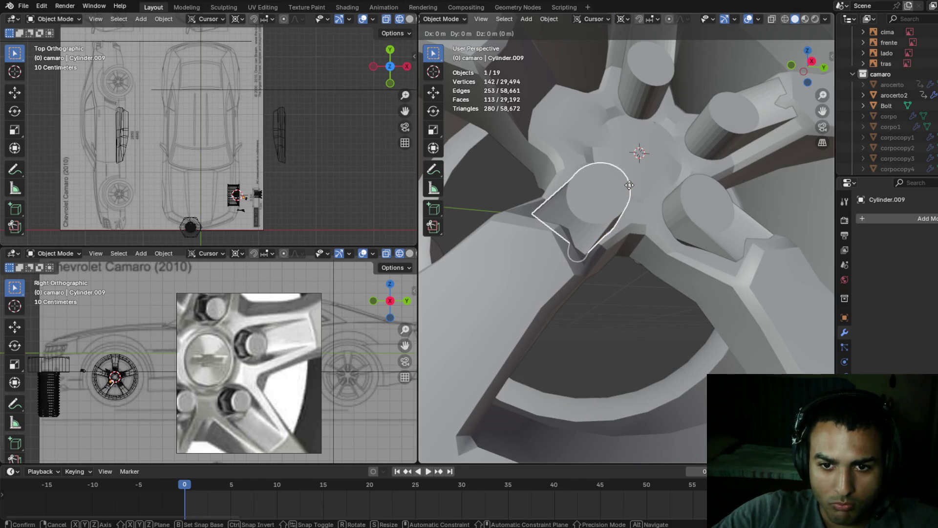
click(631, 181)
mouse_move(631, 181)
middle_down()
mouse_move(611, 148)
mouse_move(591, 170)
mouse_move(676, 197)
mouse_move(666, 202)
mouse_move(655, 169)
mouse_move(582, 160)
mouse_move(602, 172)
mouse_move(636, 168)
middle_up()
key(g)
click(670, 198)
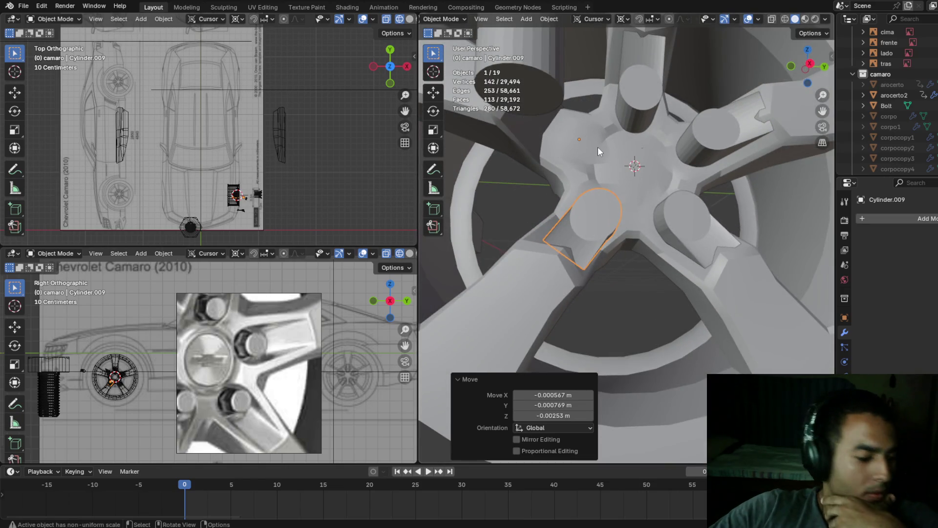
- Orbit and zoom to inspect the whole wheel with the new cutter
scroll(598, 145, down, 3)
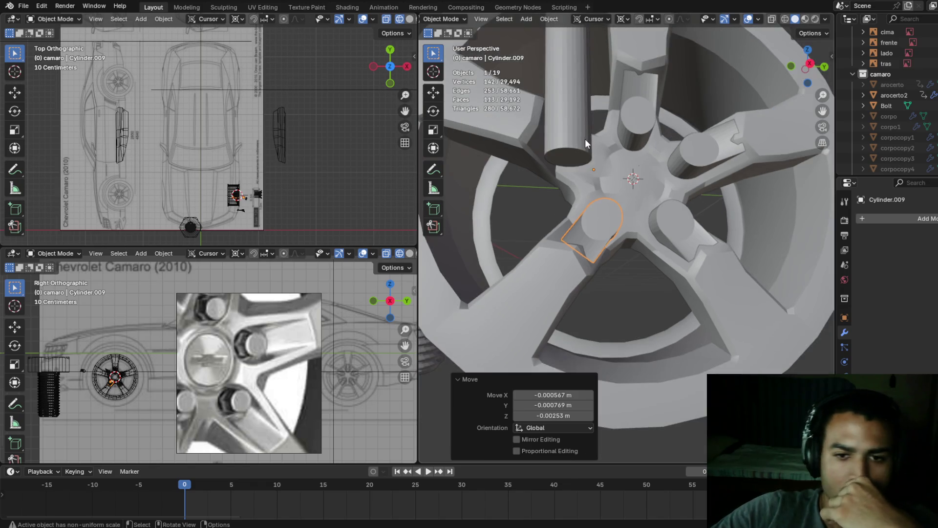
mouse_move(555, 125)
middle_down()
mouse_move(536, 118)
mouse_move(530, 93)
middle_up()
scroll(584, 121, down, 4)
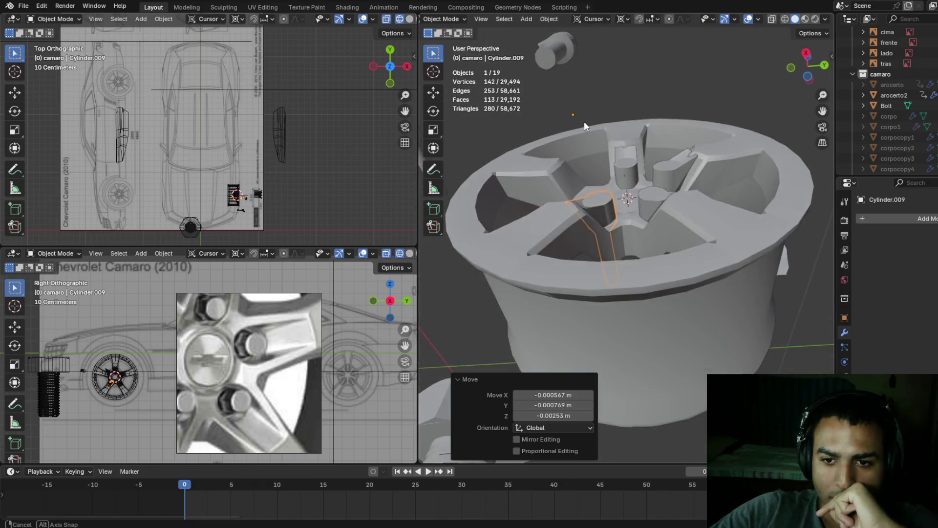
mouse_move(586, 122)
middle_down()
mouse_move(615, 216)
mouse_move(631, 207)
mouse_move(611, 181)
middle_up()
scroll(631, 207, up, 3)
scroll(632, 207, up, 3)
scroll(638, 198, up, 2)
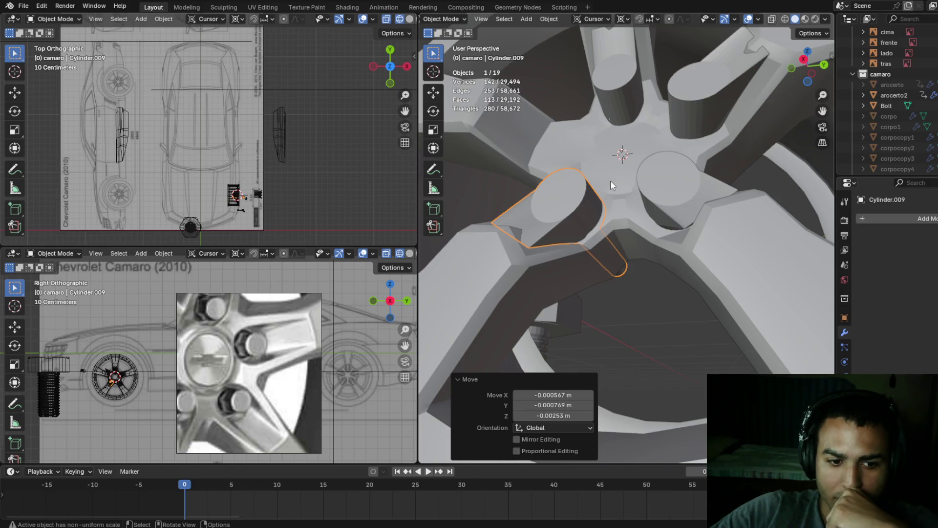
- Undo an accidental extra duplicate of Cylinder.009 and cancel a stray move
mouse_move(605, 180)
middle_down()
mouse_move(639, 206)
mouse_move(638, 221)
mouse_move(617, 229)
mouse_move(635, 208)
middle_up()
key(shift+d)
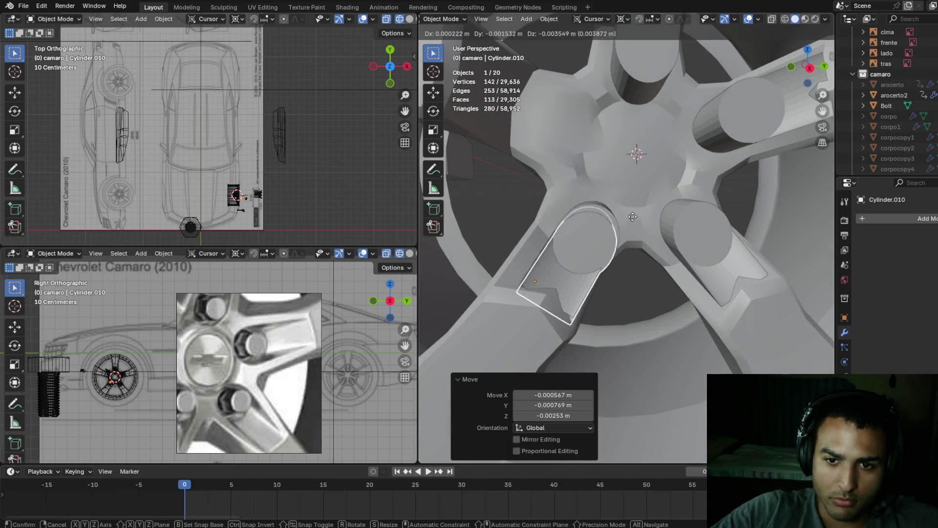
right_click(633, 215)
key(ctrl+z)
key(g)
right_click(606, 205)
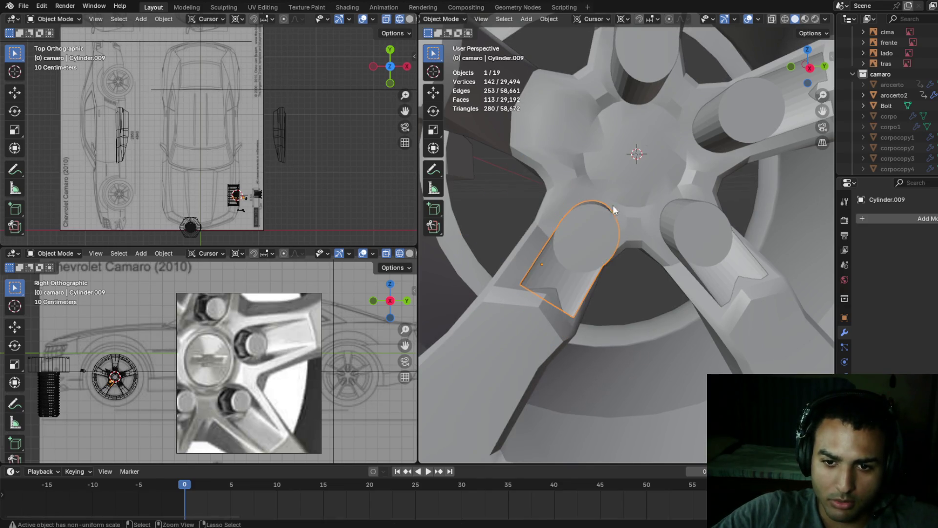
- Duplicate Cylinder.009 and rotate the copy about X onto the last spoke
mouse_move(624, 208)
middle_down()
mouse_move(558, 134)
mouse_move(750, 169)
mouse_move(696, 175)
middle_up()
key(shift+d)
right_click(598, 147)
key(r)
key(x)
click(550, 122)
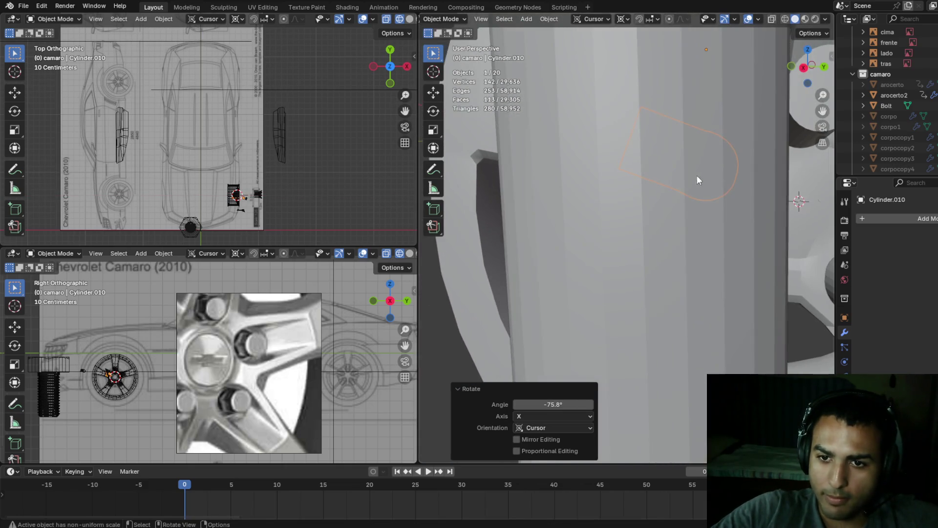
scroll(696, 180, down, 3)
- Nudge Cylinder.010 0.002084 m along Y and lower it slightly along Z
key(g)
key(y)
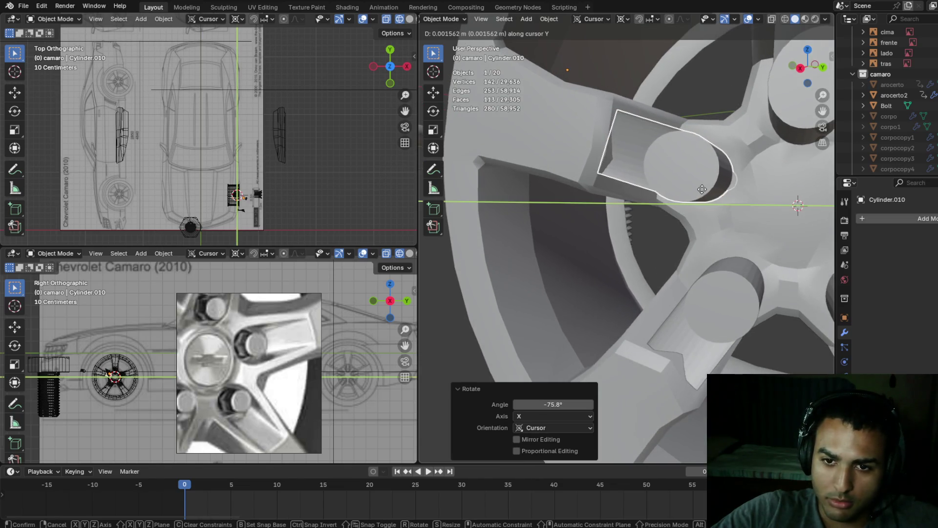
click(703, 189)
key(g)
key(z)
click(715, 190)
mouse_move(715, 187)
middle_down()
mouse_move(743, 126)
mouse_move(741, 175)
middle_up()
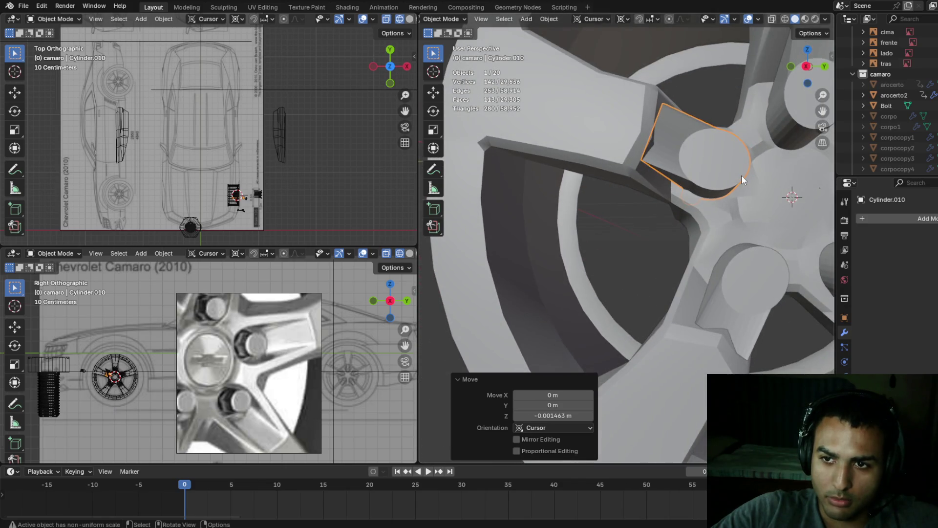
- Tilt Cylinder.010 slightly about X and refine its Z and Y placement
key(r)
key(x)
click(742, 177)
key(g)
key(z)
click(743, 175)
key(g)
key(y)
click(746, 178)
mouse_move(746, 178)
middle_down()
mouse_move(756, 108)
mouse_move(729, 138)
mouse_move(748, 166)
mouse_move(733, 237)
mouse_move(713, 242)
mouse_move(737, 176)
mouse_move(770, 187)
mouse_move(673, 184)
middle_up()
scroll(755, 125, down, 3)
key(Tab)
key(Tab)
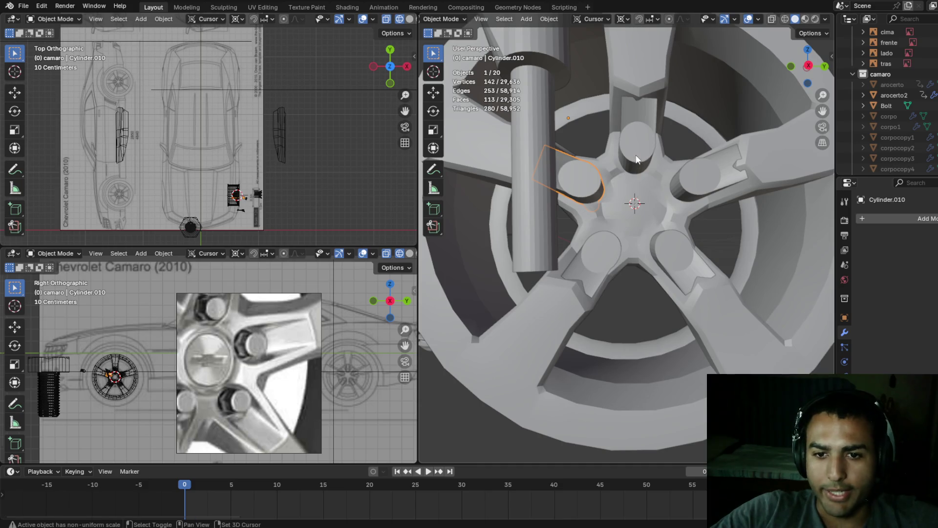
shift+click(696, 183)
shift+click(676, 246)
shift+click(609, 255)
mouse_move(653, 244)
middle_down()
mouse_move(631, 185)
mouse_move(640, 161)
mouse_move(644, 224)
middle_up()
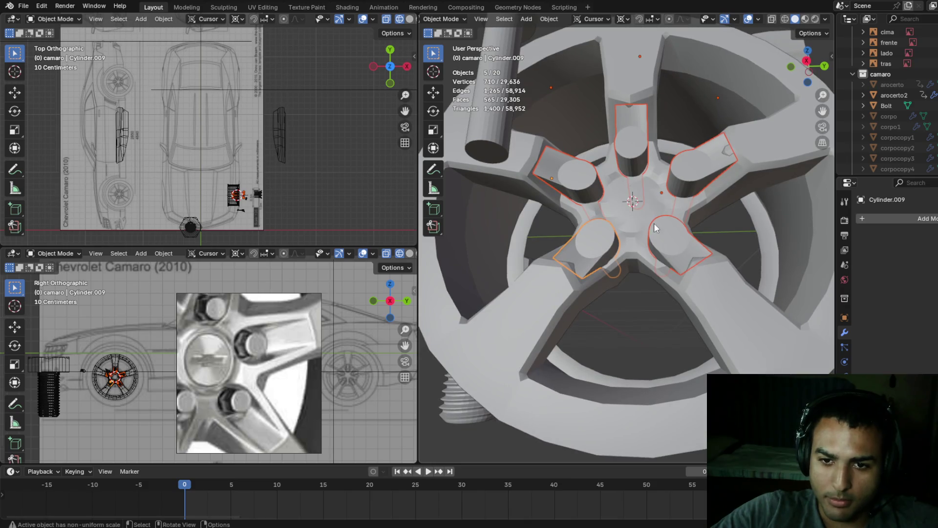
click(650, 200)
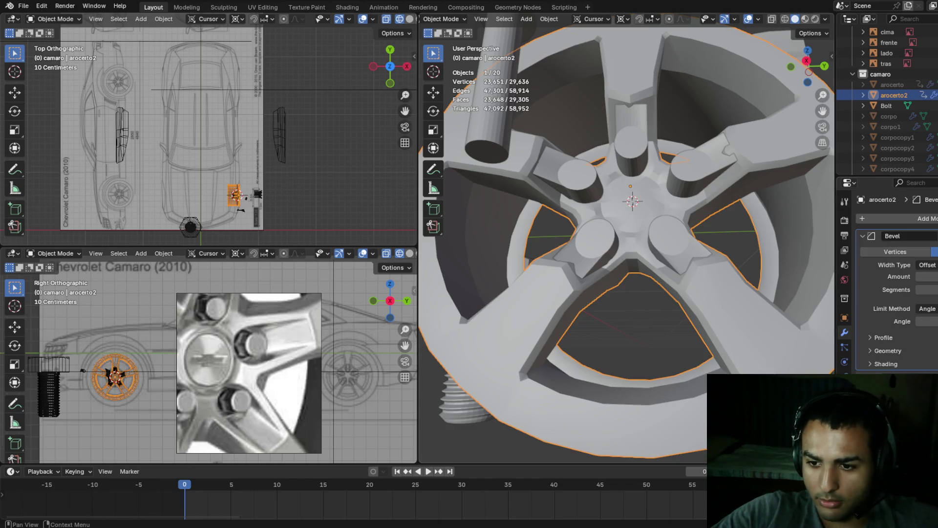
click(597, 189)
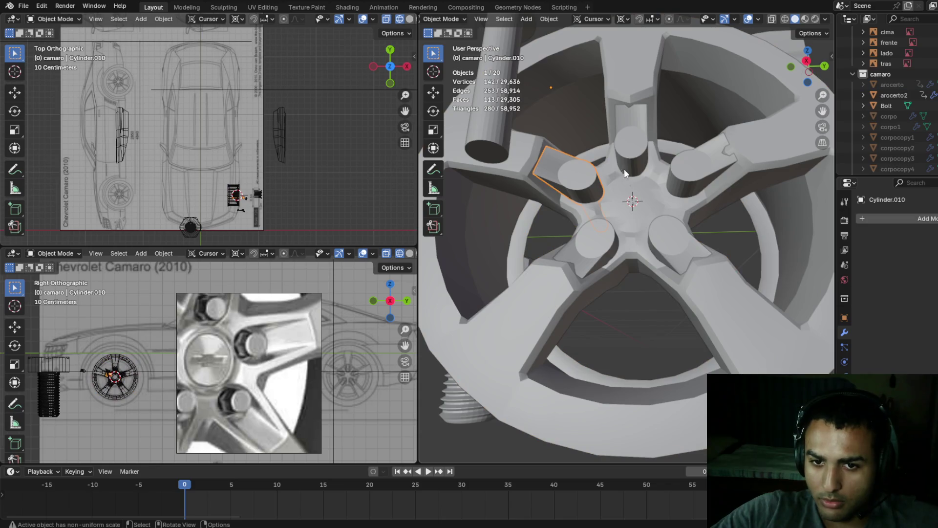
shift+click(634, 157)
shift+click(688, 169)
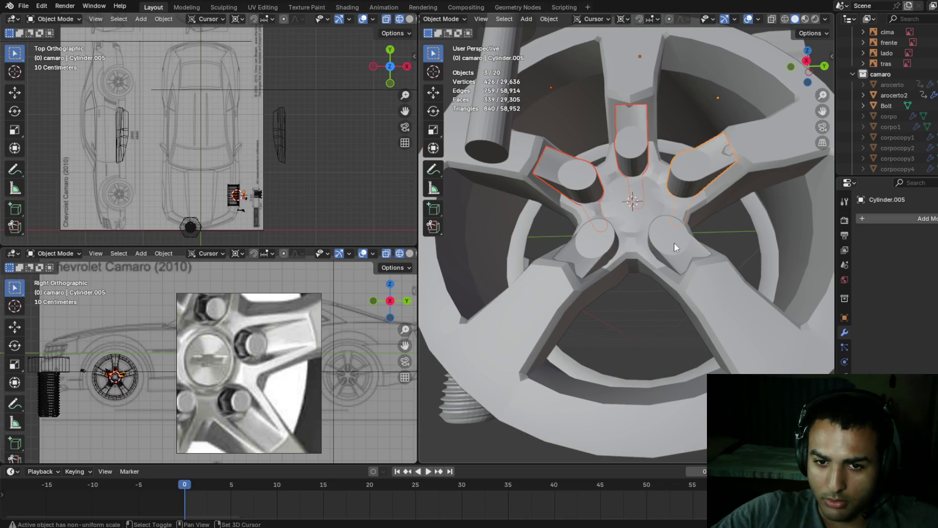
key(alt+Tab)
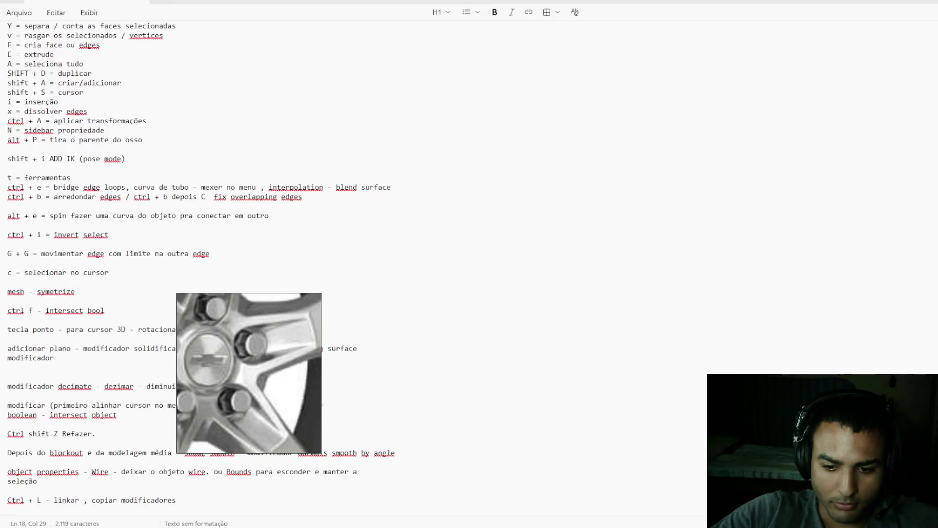
scroll(150, 438, down, 8)
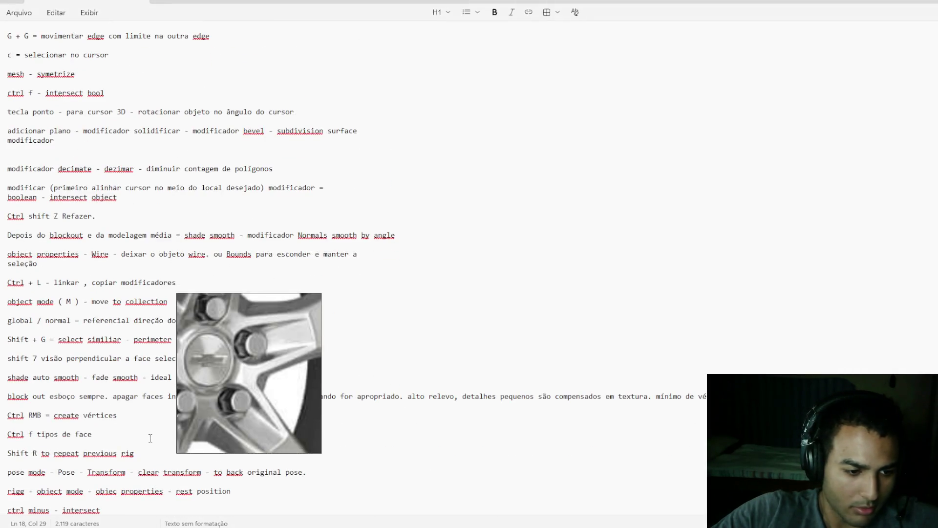
key(alt+Tab)
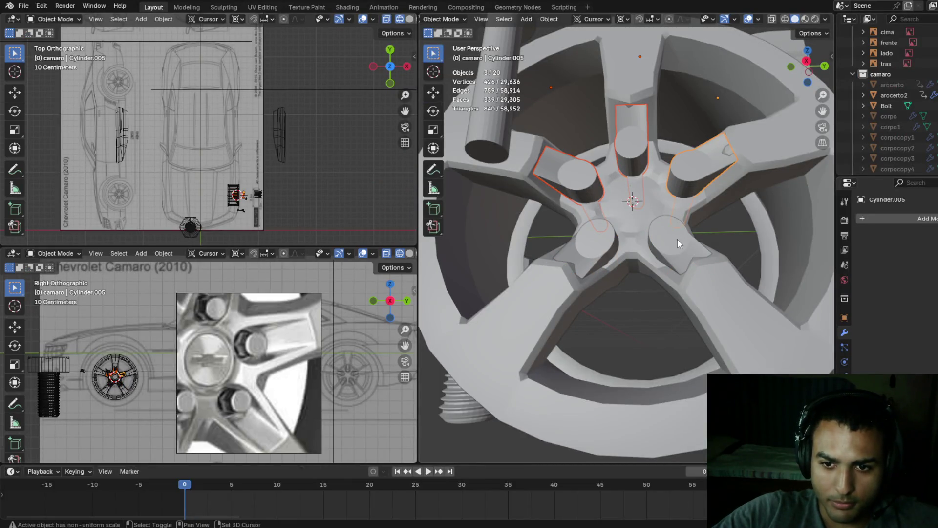
shift+click(706, 295)
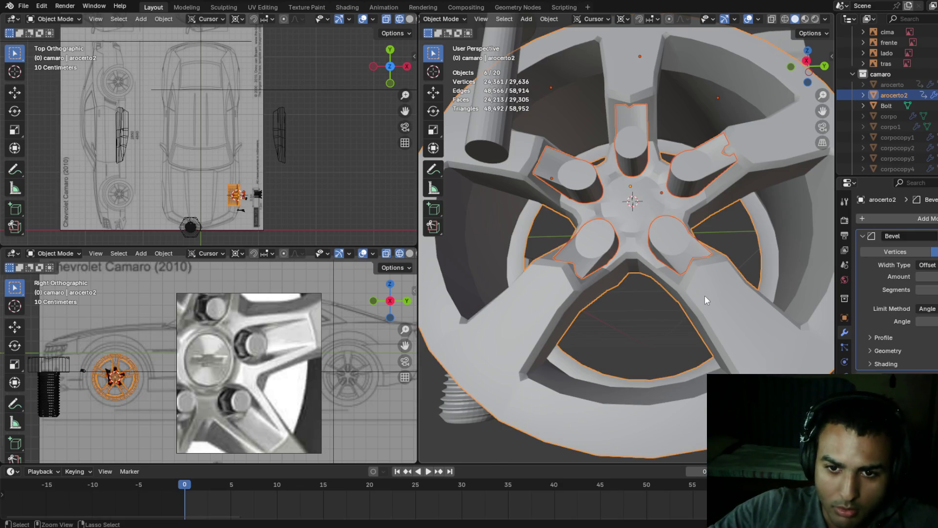
key(ctrl+minus)
mouse_move(705, 295)
middle_down()
mouse_move(627, 277)
mouse_move(629, 292)
mouse_move(641, 258)
mouse_move(675, 294)
mouse_move(624, 298)
mouse_move(584, 271)
mouse_move(596, 232)
mouse_move(638, 276)
mouse_move(637, 307)
mouse_move(638, 262)
mouse_move(608, 280)
mouse_move(602, 317)
mouse_move(584, 341)
mouse_move(577, 274)
mouse_move(463, 313)
mouse_move(813, 304)
mouse_move(609, 289)
mouse_move(612, 259)
mouse_move(437, 298)
mouse_move(430, 344)
mouse_move(440, 312)
mouse_move(641, 298)
mouse_move(668, 277)
mouse_move(627, 287)
mouse_move(625, 268)
mouse_move(636, 265)
mouse_move(637, 277)
mouse_move(620, 291)
middle_up()
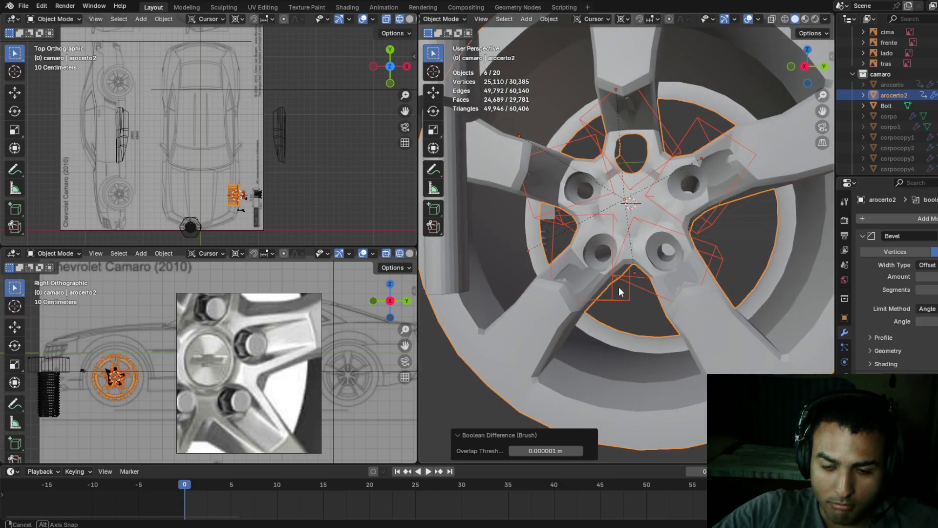
key(ctrl+z)
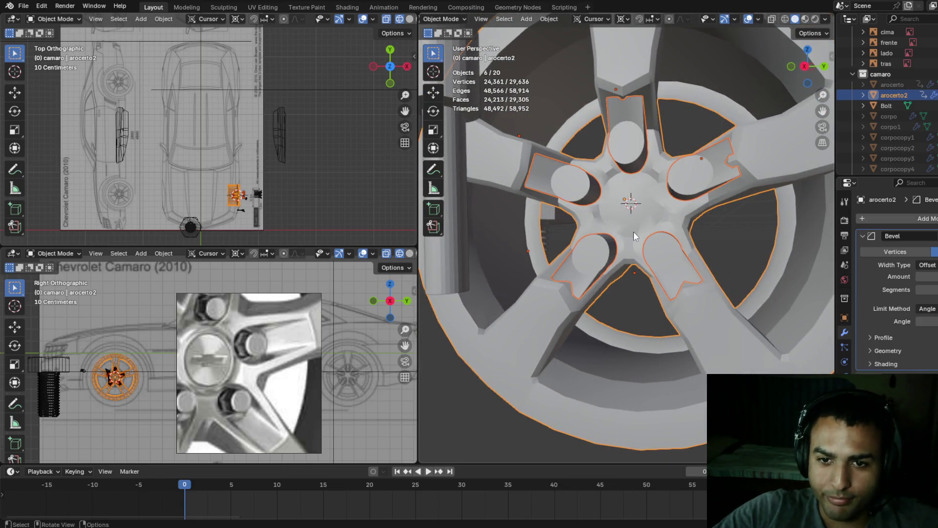
click(637, 154)
- Raise the upper cutter cylinder slightly along Z
scroll(638, 155, up, 3)
mouse_move(634, 133)
middle_down()
mouse_move(652, 138)
mouse_move(629, 131)
mouse_move(624, 187)
mouse_move(633, 183)
mouse_move(611, 162)
mouse_move(685, 133)
mouse_move(627, 159)
mouse_move(566, 159)
mouse_move(641, 119)
mouse_move(647, 130)
mouse_move(733, 156)
mouse_move(587, 155)
mouse_move(645, 176)
middle_up()
key(g)
key(z)
click(631, 176)
- Rotate another spoke cutter slightly about Z and shift it along X
click(703, 198)
mouse_move(703, 198)
middle_down()
mouse_move(672, 139)
mouse_move(659, 136)
mouse_move(653, 158)
mouse_move(675, 225)
mouse_move(723, 175)
mouse_move(716, 180)
middle_up()
mouse_move(666, 218)
middle_down()
mouse_move(640, 176)
mouse_move(643, 153)
mouse_move(602, 162)
mouse_move(655, 175)
mouse_move(673, 153)
mouse_move(705, 232)
mouse_move(700, 268)
mouse_move(725, 250)
mouse_move(708, 244)
mouse_move(723, 273)
middle_up()
drag(724, 274, 730, 289)
mouse_move(729, 289)
middle_down()
mouse_move(719, 314)
mouse_move(681, 347)
mouse_move(732, 297)
mouse_move(767, 295)
middle_up()
key(r)
key(z)
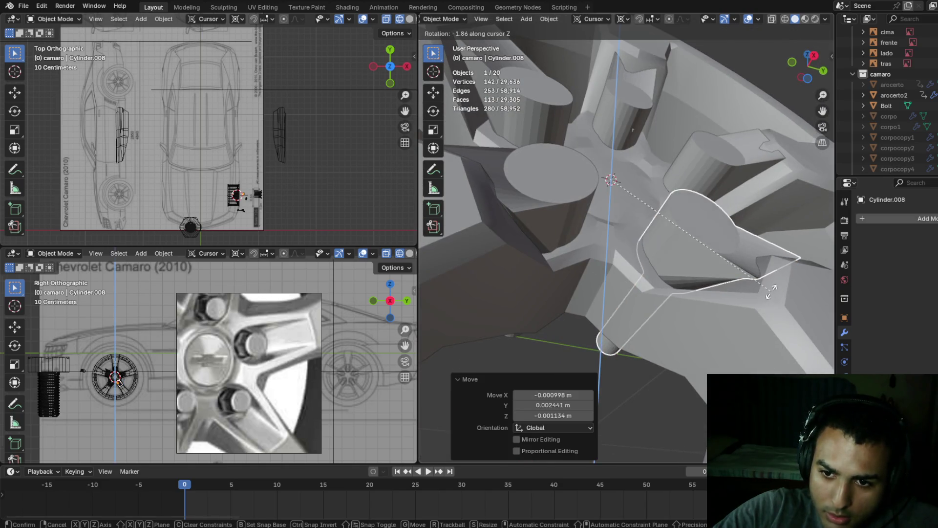
click(771, 292)
key(g)
key(x)
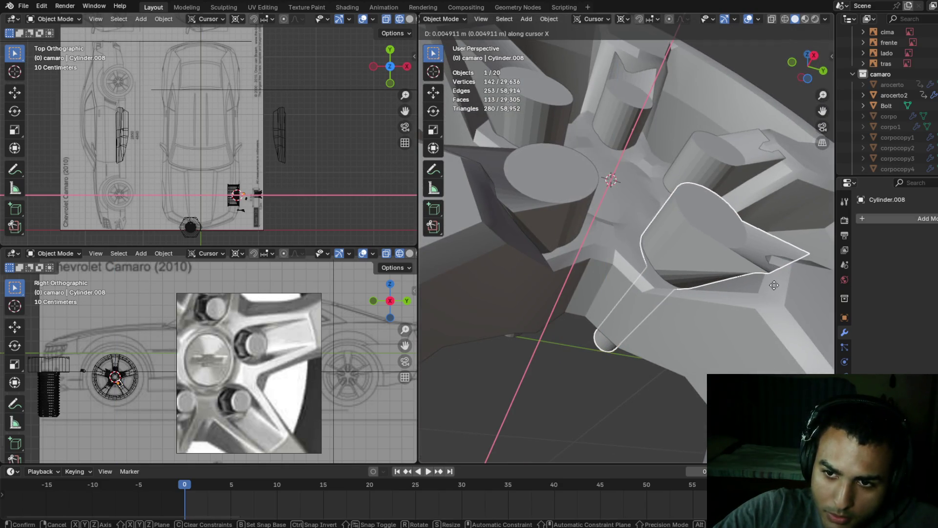
click(771, 286)
- Shift Cylinder.009 0.0022 m and the top cutter 0.003012 m along X
mouse_move(772, 286)
middle_down()
mouse_move(779, 263)
mouse_move(752, 283)
mouse_move(579, 244)
middle_up()
key(g)
key(x)
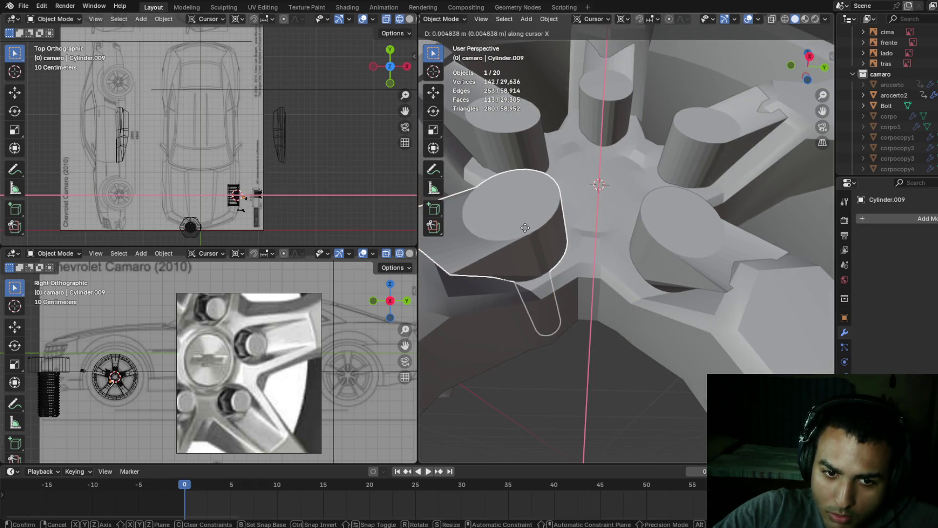
click(529, 231)
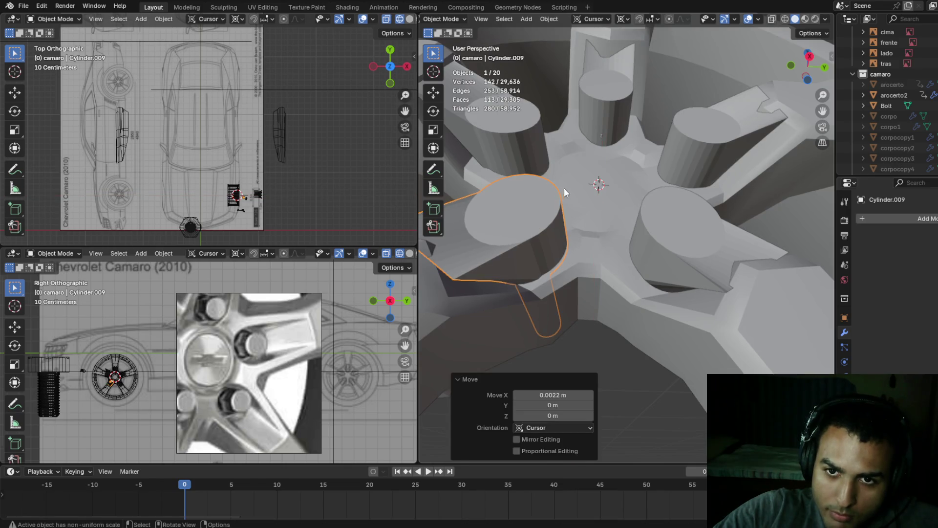
middle_drag(563, 192, 611, 146)
click(611, 146)
key(g)
key(x)
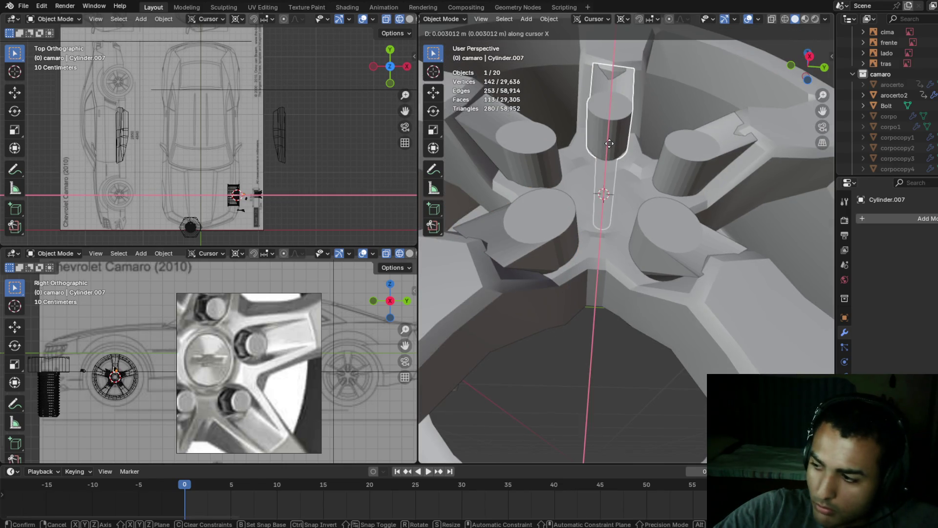
click(609, 143)
- Slide Cylinder.010 −0.002434 m along X, then select the upper cutter and the rim
mouse_move(516, 156)
shift+middle_down()
mouse_move(637, 178)
mouse_move(625, 187)
mouse_move(684, 151)
mouse_move(668, 195)
mouse_move(690, 215)
mouse_move(653, 251)
mouse_move(644, 247)
mouse_move(650, 237)
shift+middle_up()
key(g)
key(x)
click(627, 186)
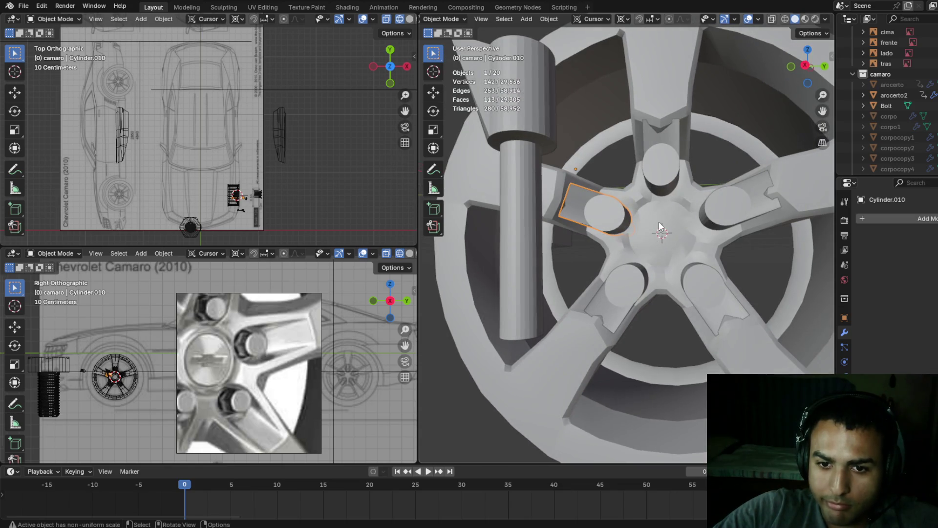
shift+click(663, 182)
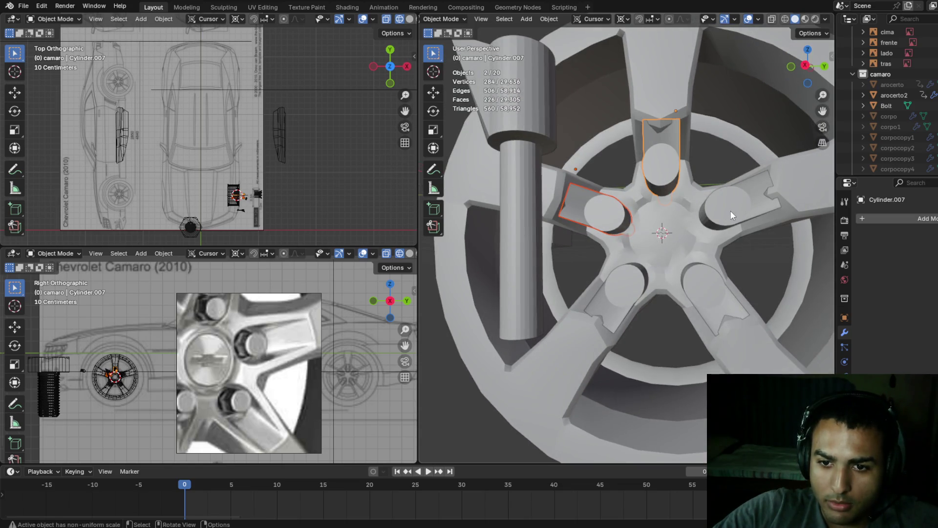
click(676, 214)
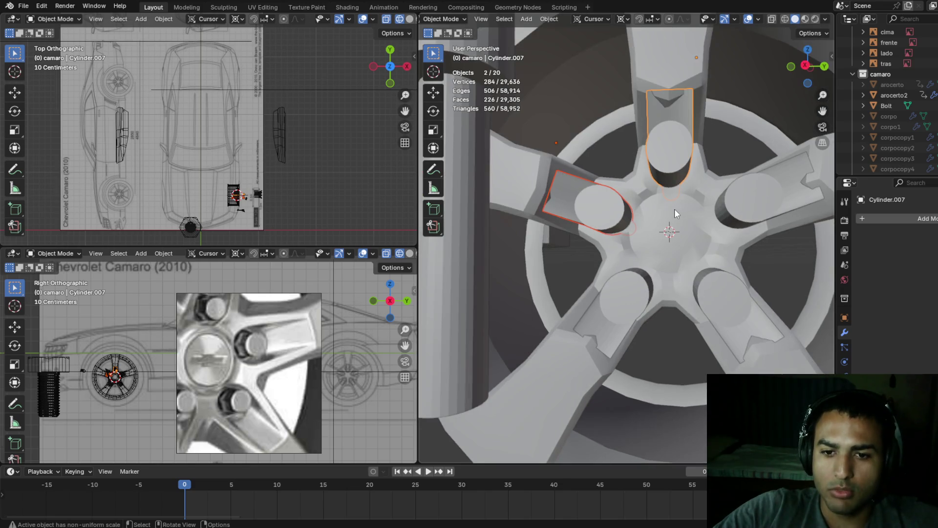
- Toggle the rim through Edit Mode and back, then select the cutters ending on Cylinder.001
key(Tab)
middle_drag(675, 210, 677, 161)
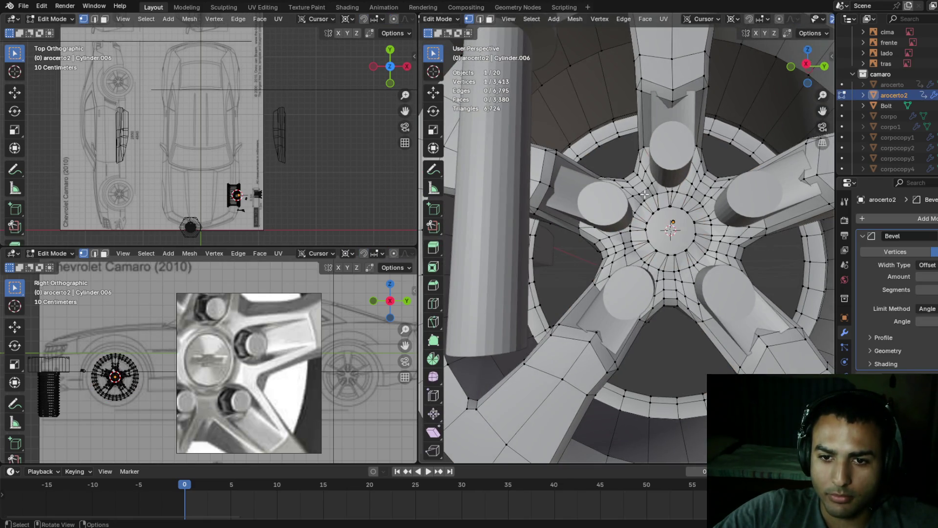
key(Tab)
click(677, 162)
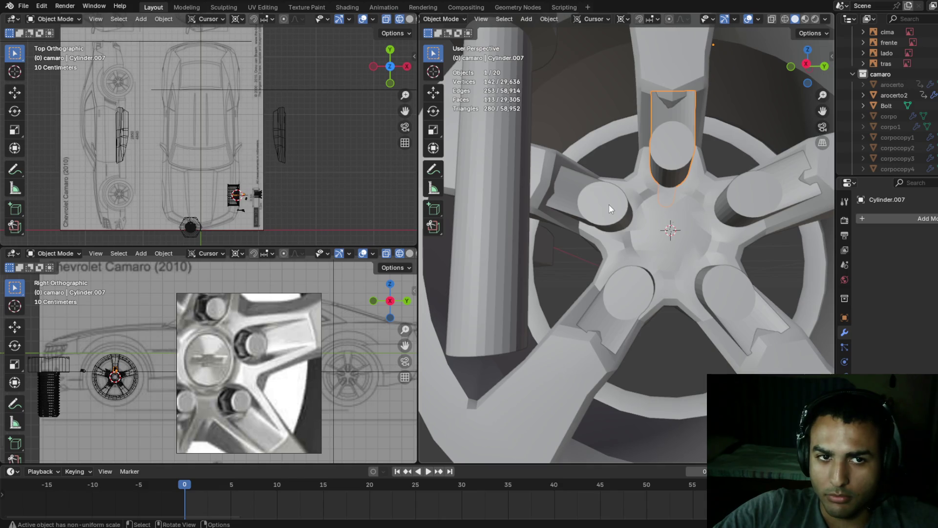
click(611, 204)
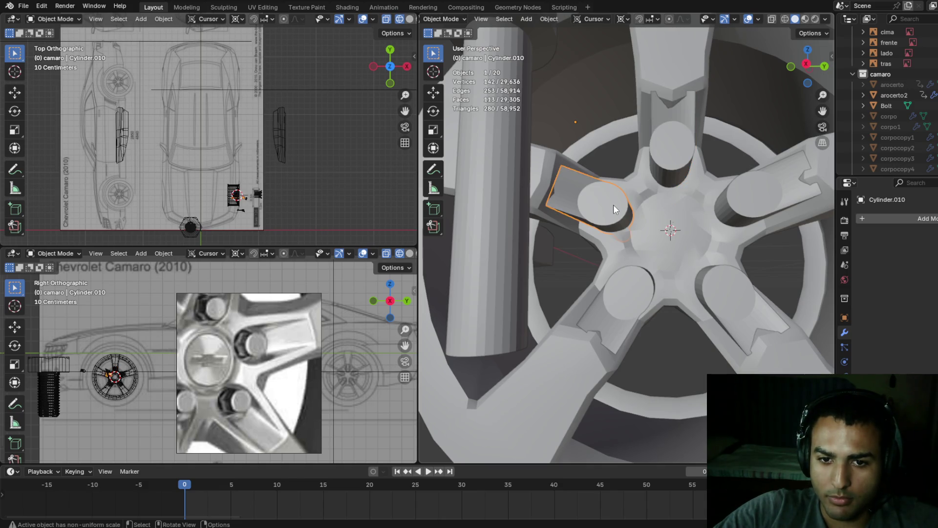
scroll(614, 205, down, 6)
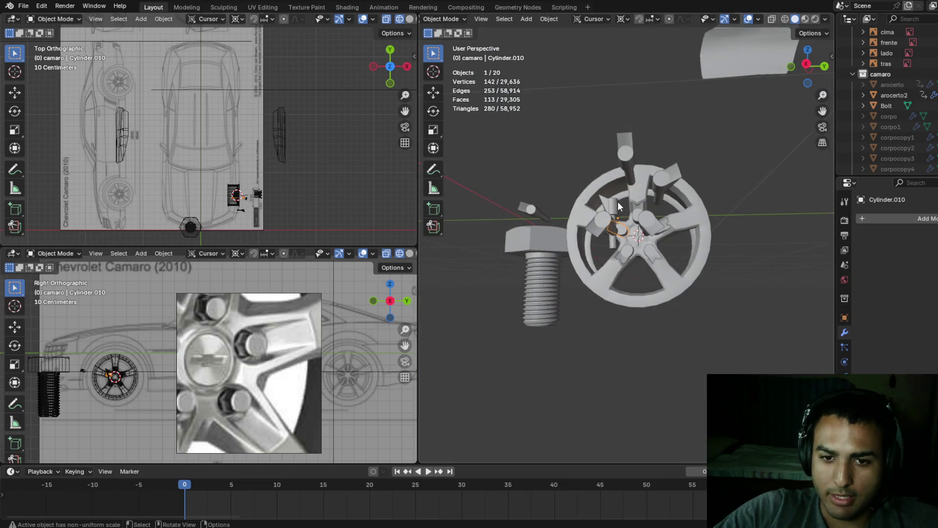
click(668, 175)
mouse_move(668, 175)
middle_down()
mouse_move(709, 198)
mouse_move(651, 187)
middle_up()
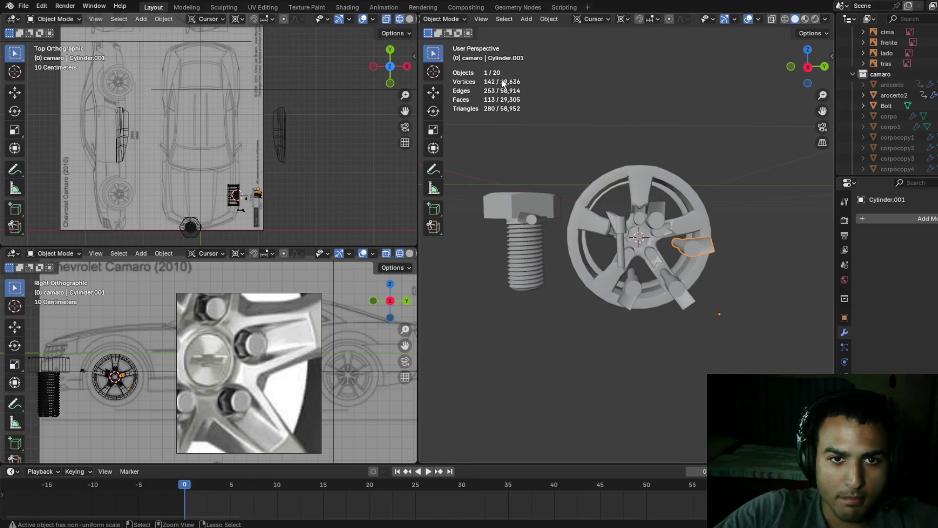
- Save the project and browse the header menus for a duplicate command
key(ctrl+s)
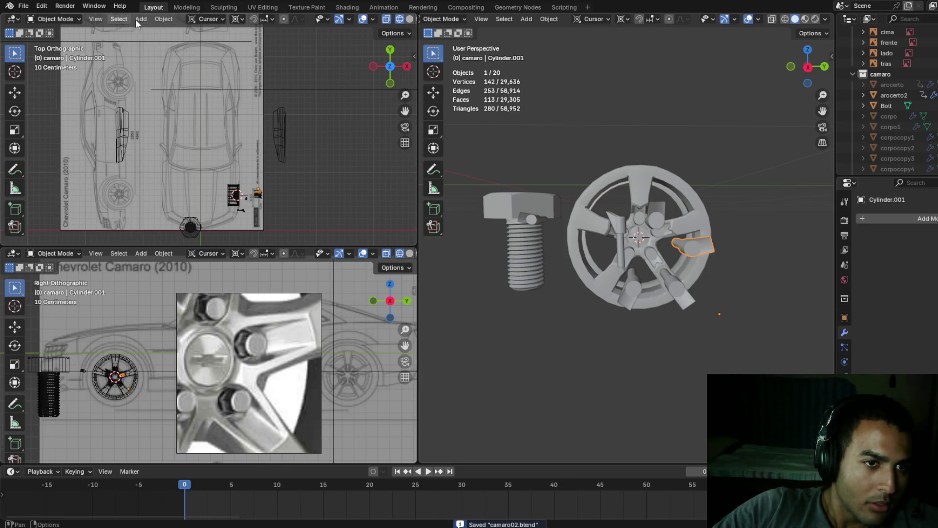
click(116, 18)
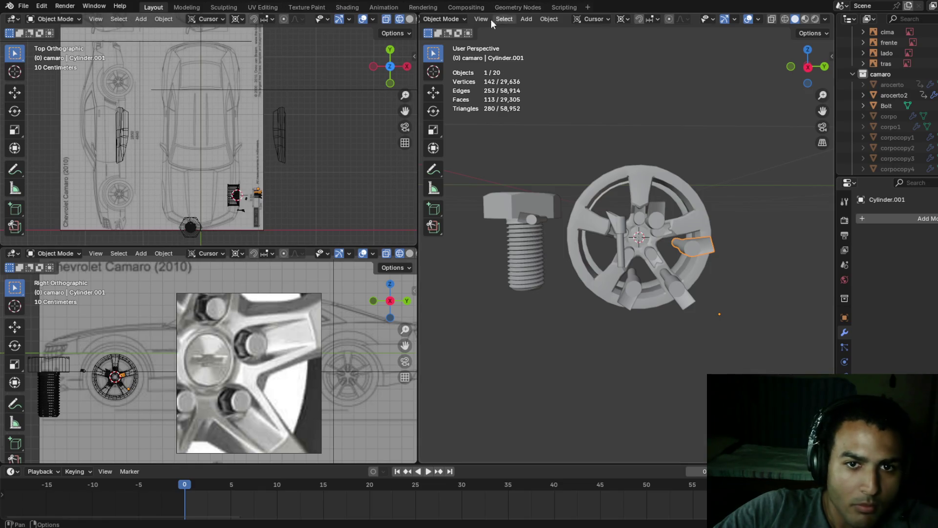
click(544, 19)
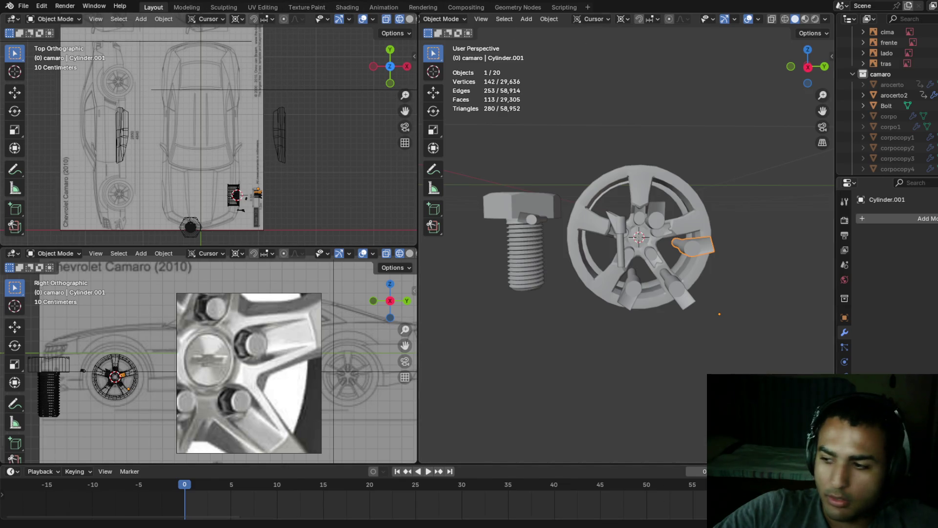
scroll(740, 216, up, 6)
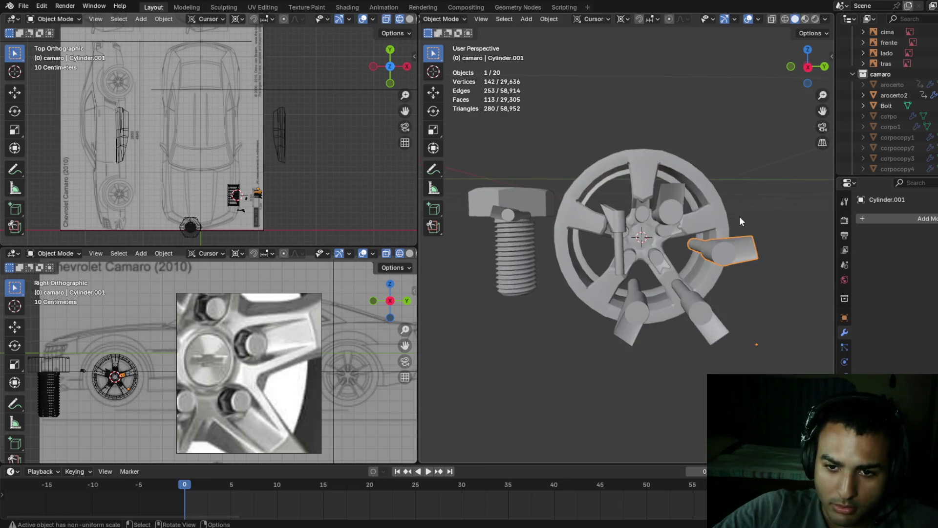
- Join the split areas into one full perspective view of the wheel and save camaro02.blend
scroll(763, 215, down, 3)
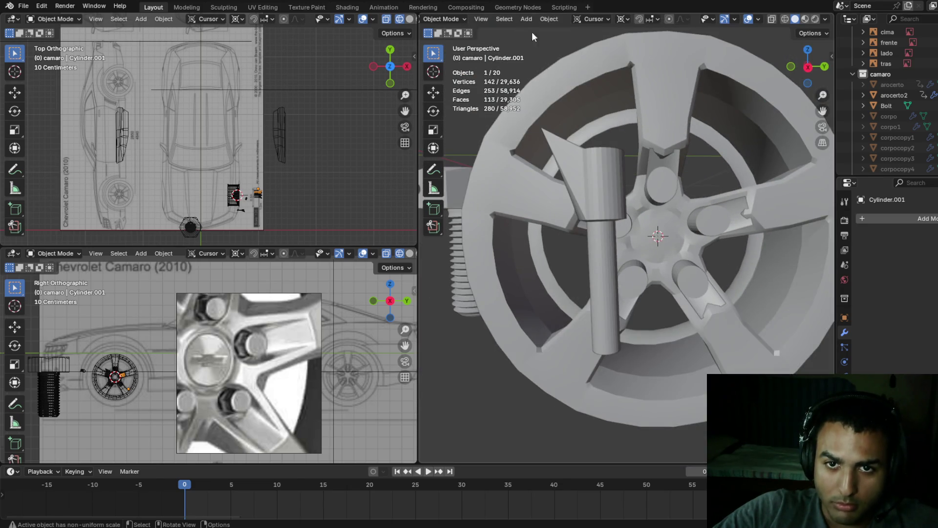
mouse_move(411, 56)
mouse_down()
mouse_move(279, 57)
mouse_move(415, 56)
mouse_up()
mouse_move(417, 15)
mouse_down()
mouse_move(389, 44)
mouse_move(177, 48)
mouse_up()
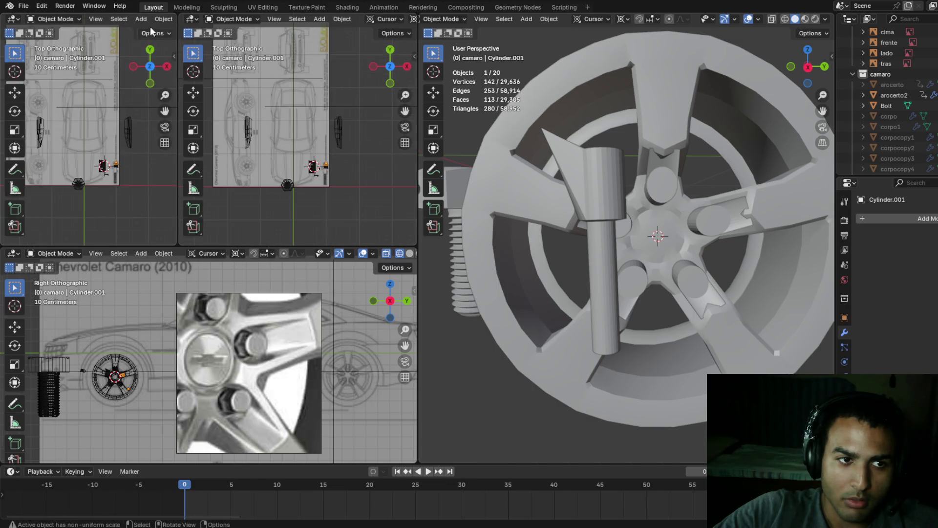
mouse_move(175, 16)
mouse_down()
mouse_move(115, 29)
mouse_move(198, 15)
mouse_move(190, 17)
mouse_up()
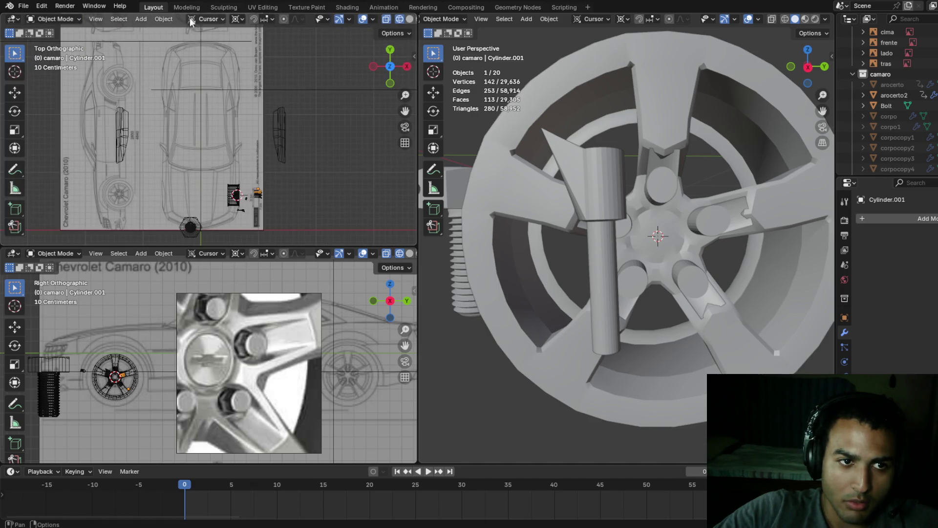
mouse_move(15, 17)
mouse_down()
mouse_move(5, 18)
mouse_move(11, 4)
mouse_move(10, 15)
mouse_move(346, 15)
mouse_move(426, 251)
mouse_move(356, 253)
mouse_up()
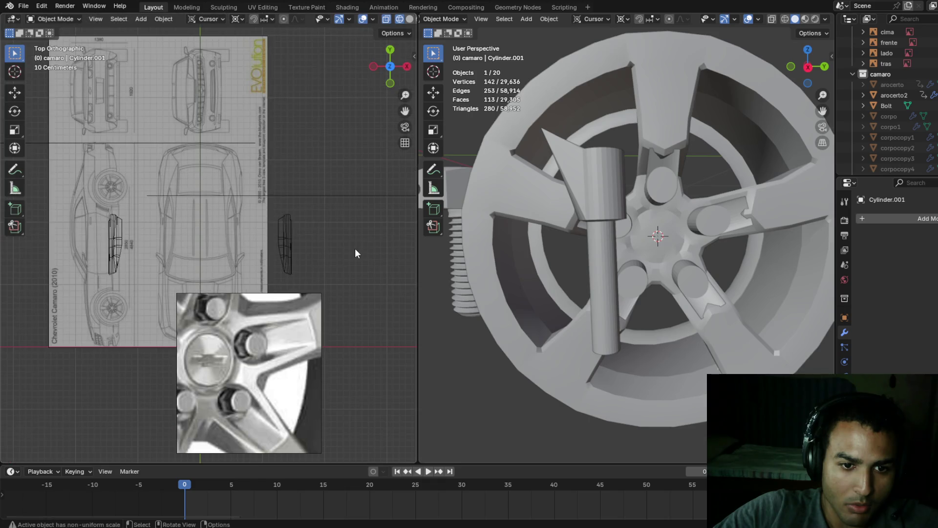
drag(419, 15, 397, 55)
scroll(397, 55, down, 3)
mouse_move(431, 102)
middle_down()
mouse_move(489, 128)
mouse_move(515, 97)
mouse_move(509, 114)
mouse_move(555, 151)
mouse_move(576, 152)
mouse_move(500, 140)
mouse_move(466, 277)
middle_up()
key(ctrl+s)
- Select the bolt Cylinder.009 and frame the view on it
scroll(508, 114, up, 3)
click(466, 277)
key(KP_Decimal)
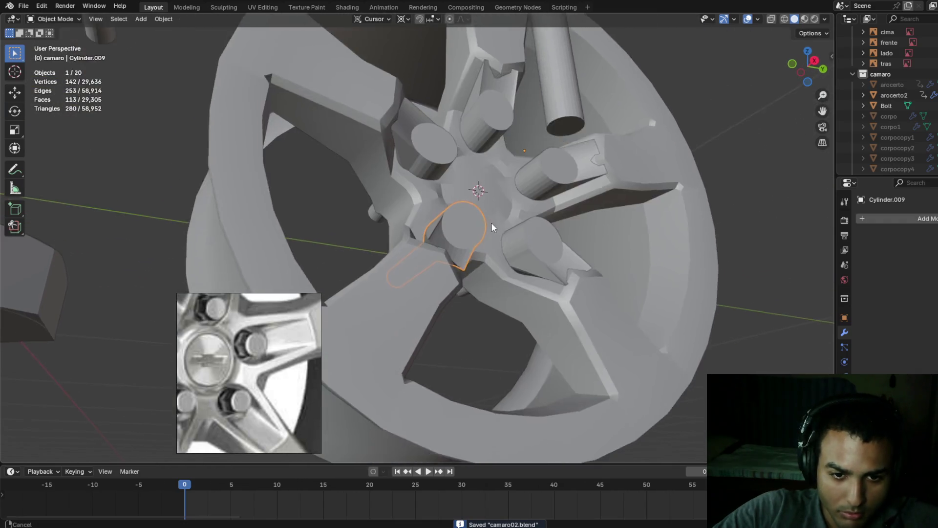
- Nudge Cylinder.009 several times along the X axis to seat it in the hub
mouse_move(488, 239)
middle_down()
mouse_move(523, 274)
mouse_move(540, 268)
mouse_move(451, 247)
middle_up()
key(g)
click(527, 272)
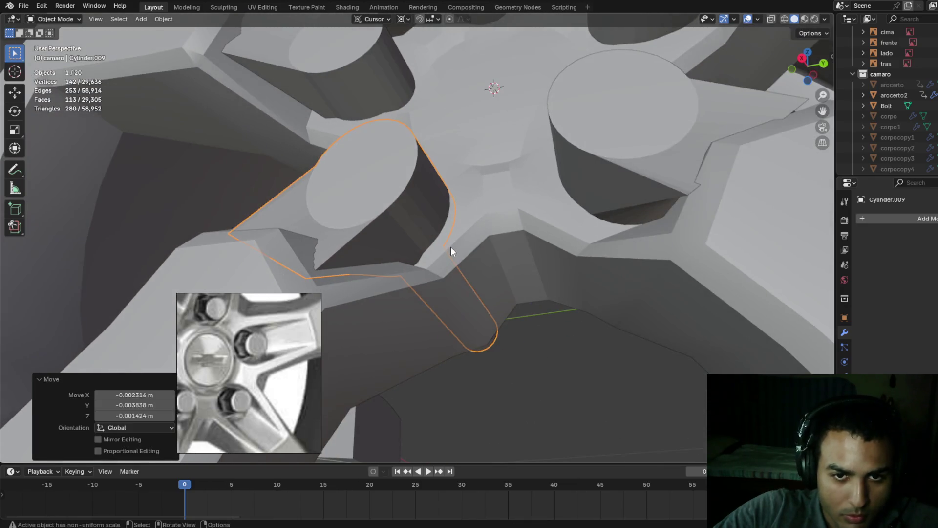
key(g)
key(x)
click(447, 241)
key(g)
key(x)
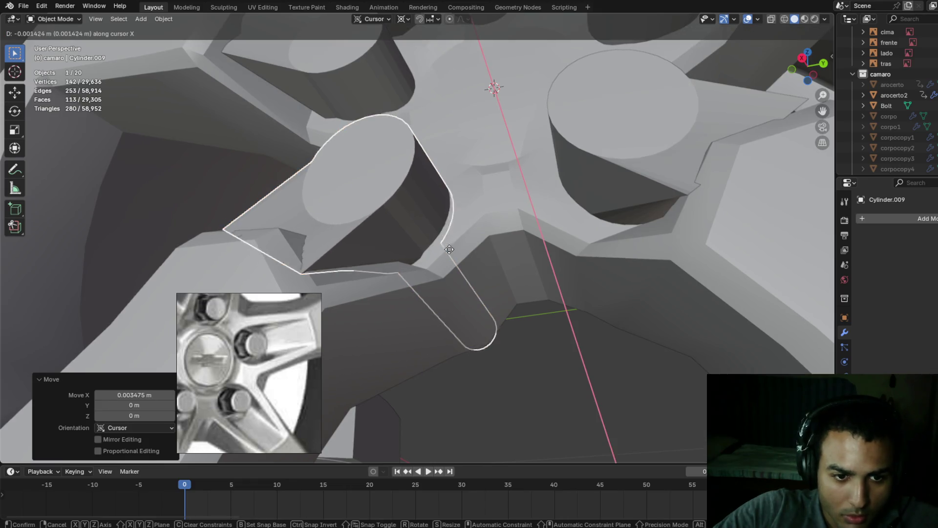
click(450, 245)
- Reposition Cylinder.010, finishing with a 0.003097 m move along X
mouse_move(469, 247)
middle_down()
mouse_move(515, 292)
mouse_move(536, 243)
mouse_move(463, 187)
mouse_move(512, 271)
mouse_move(450, 298)
mouse_move(456, 259)
mouse_move(502, 314)
mouse_move(521, 283)
mouse_move(506, 298)
mouse_move(525, 122)
mouse_move(547, 139)
mouse_move(454, 176)
mouse_move(490, 189)
mouse_move(555, 166)
mouse_move(577, 198)
mouse_move(618, 151)
mouse_move(521, 154)
mouse_move(539, 121)
mouse_move(697, 112)
mouse_move(667, 132)
mouse_move(664, 154)
mouse_move(648, 126)
mouse_move(597, 141)
mouse_move(634, 124)
mouse_move(722, 149)
mouse_move(587, 272)
mouse_move(691, 255)
mouse_move(644, 275)
mouse_move(638, 295)
mouse_move(675, 257)
mouse_move(547, 288)
mouse_move(625, 261)
mouse_move(610, 318)
mouse_move(637, 347)
mouse_move(691, 301)
mouse_move(608, 339)
middle_up()
click(464, 187)
key(g)
click(505, 265)
key(g)
click(503, 292)
key(g)
key(x)
click(528, 119)
- Select the finned bolt Cylinder.005 and move it along the X axis
click(520, 151)
click(723, 148)
key(g)
key(x)
click(644, 296)
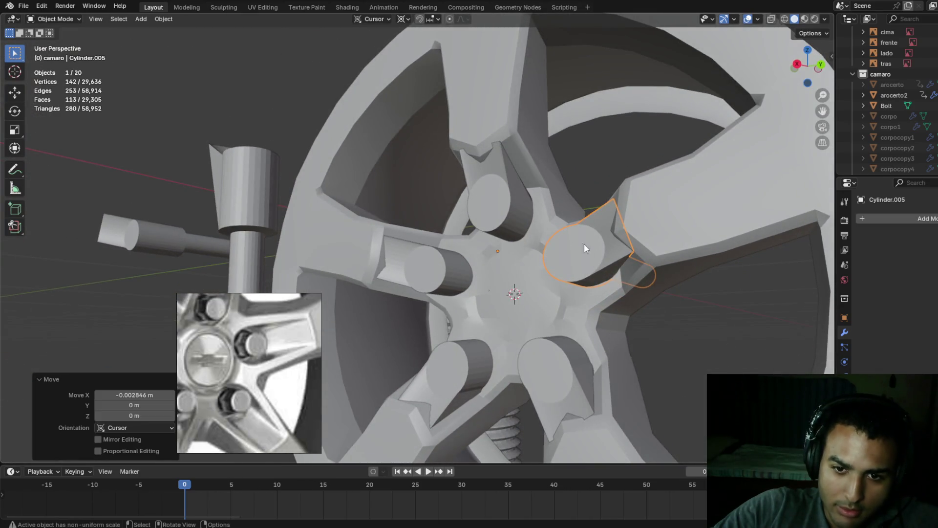
- Select the bolt piece named Cylinder and bring up the Object menu
scroll(526, 221, down, 5)
click(291, 189)
mouse_move(286, 178)
middle_down()
mouse_move(368, 201)
mouse_move(158, 25)
middle_up()
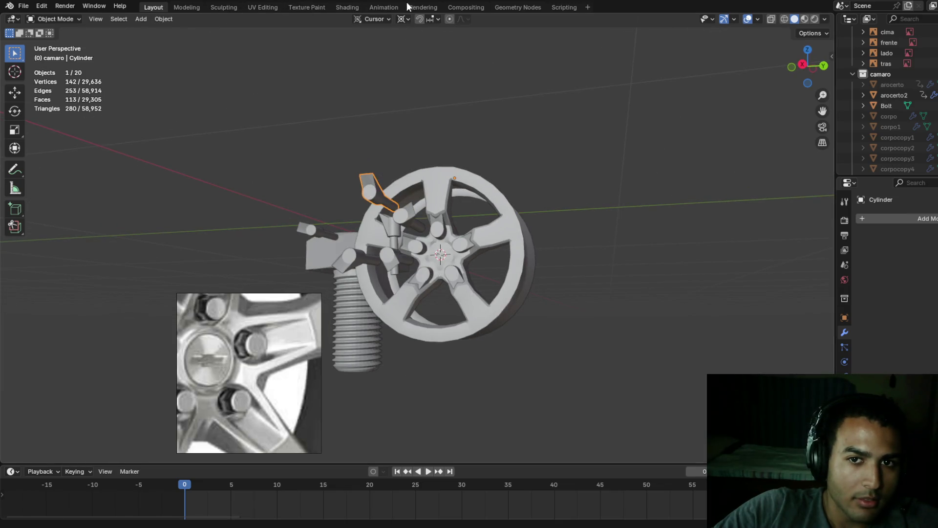
click(165, 20)
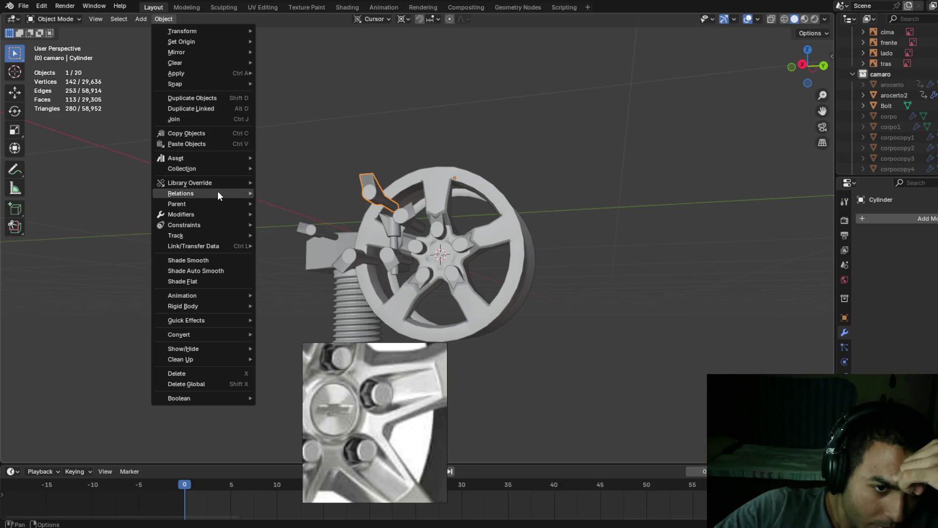
mouse_move(218, 193)
mouse_move(234, 246)
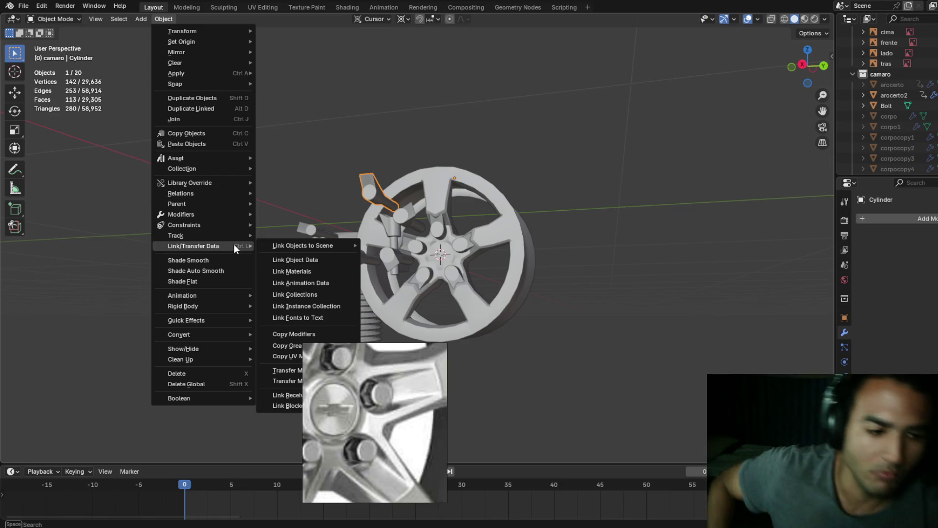
mouse_move(215, 400)
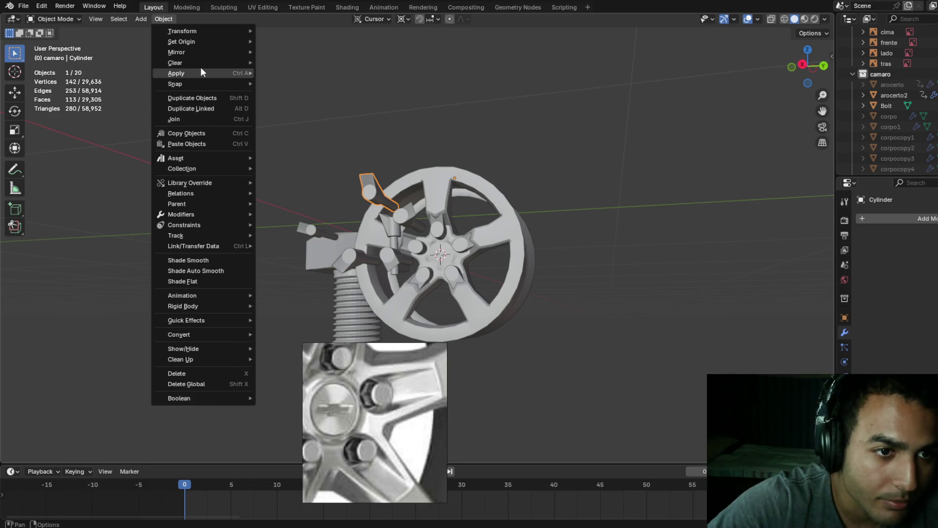
mouse_move(196, 77)
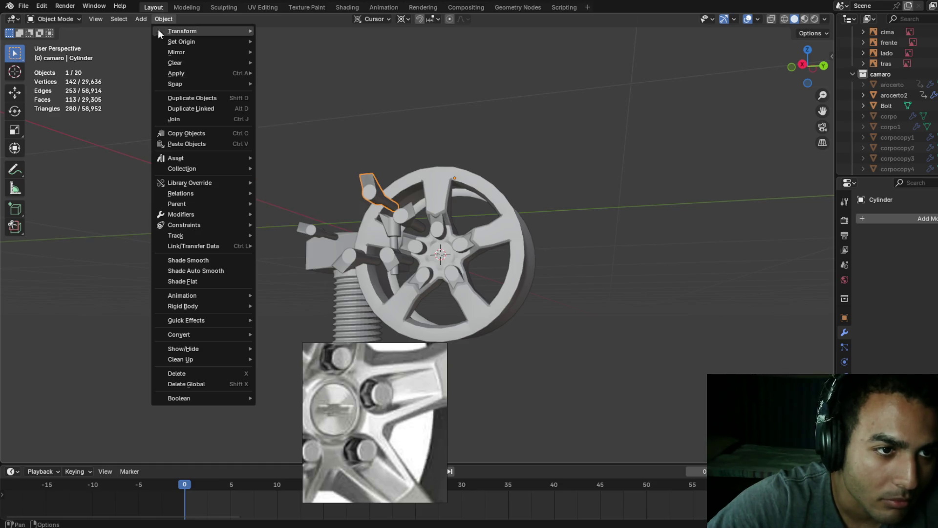
key(Escape)
click(135, 19)
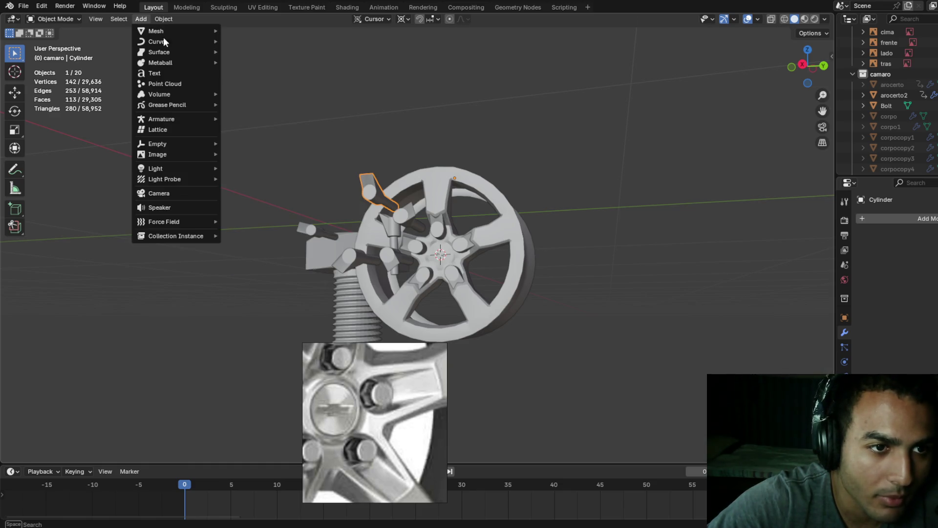
mouse_move(173, 30)
click(157, 9)
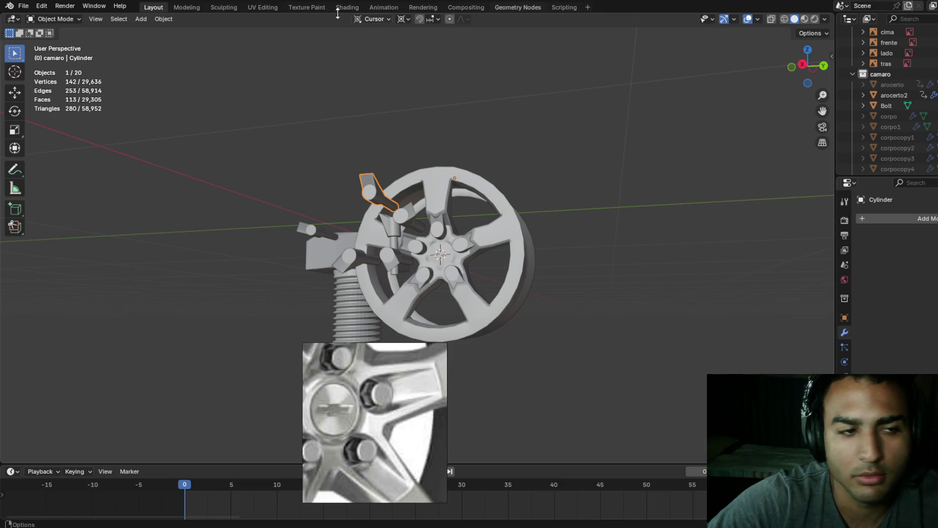
click(117, 20)
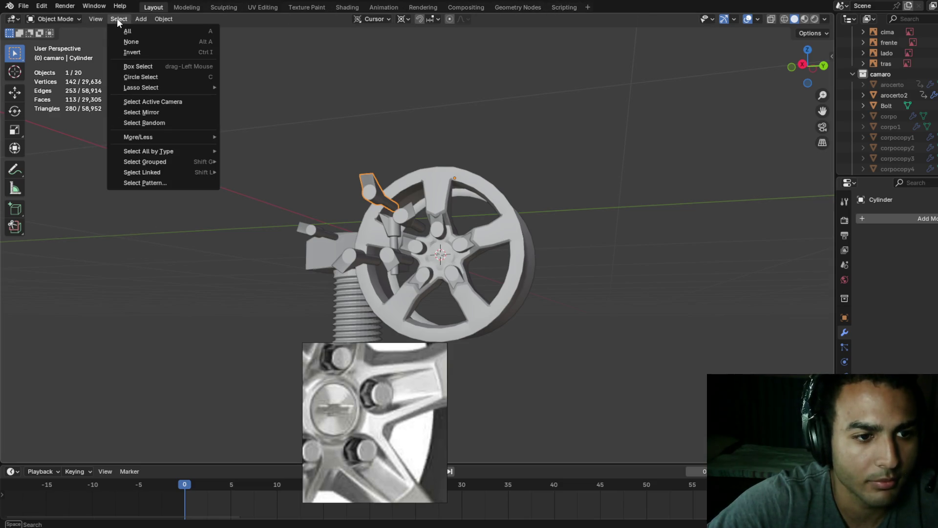
click(138, 9)
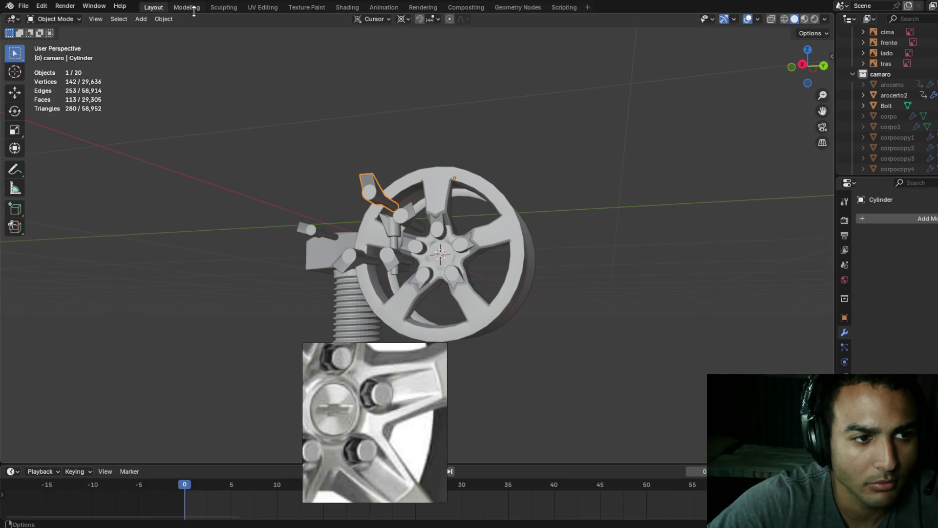
click(163, 20)
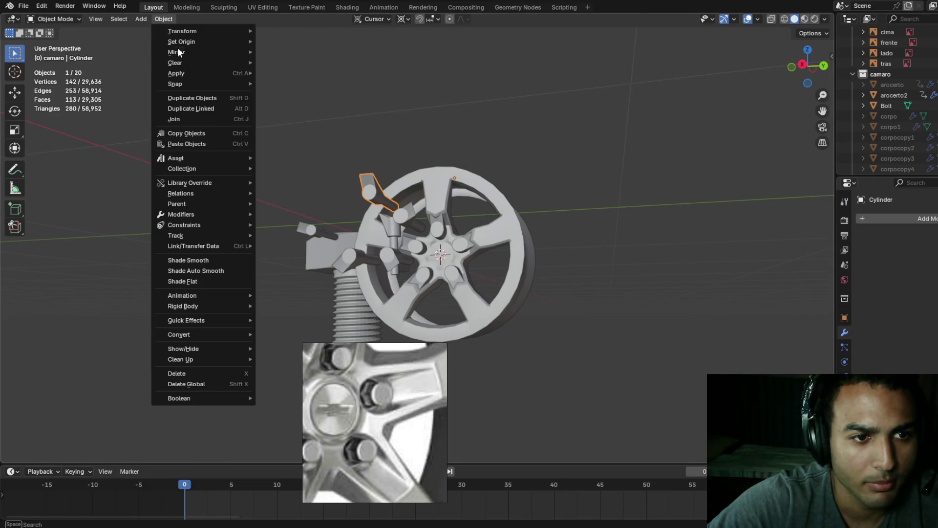
mouse_move(187, 36)
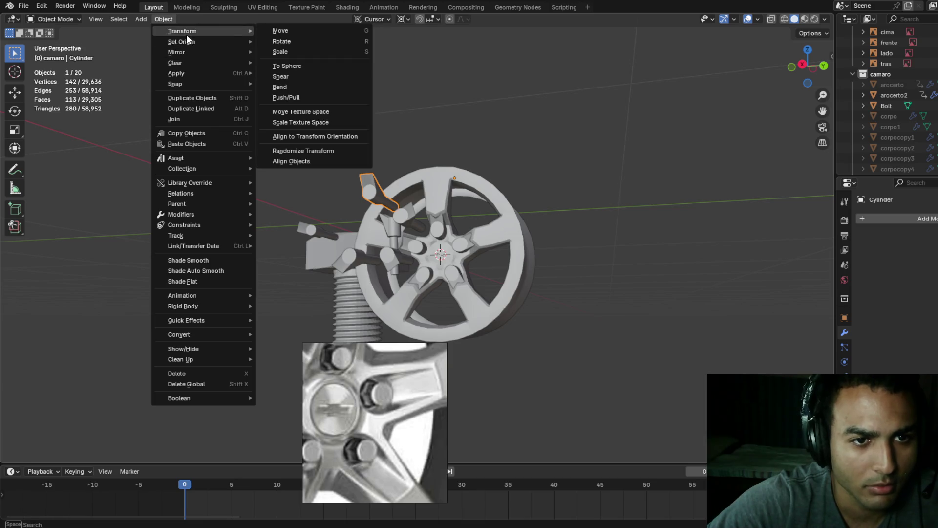
mouse_move(189, 55)
mouse_move(192, 73)
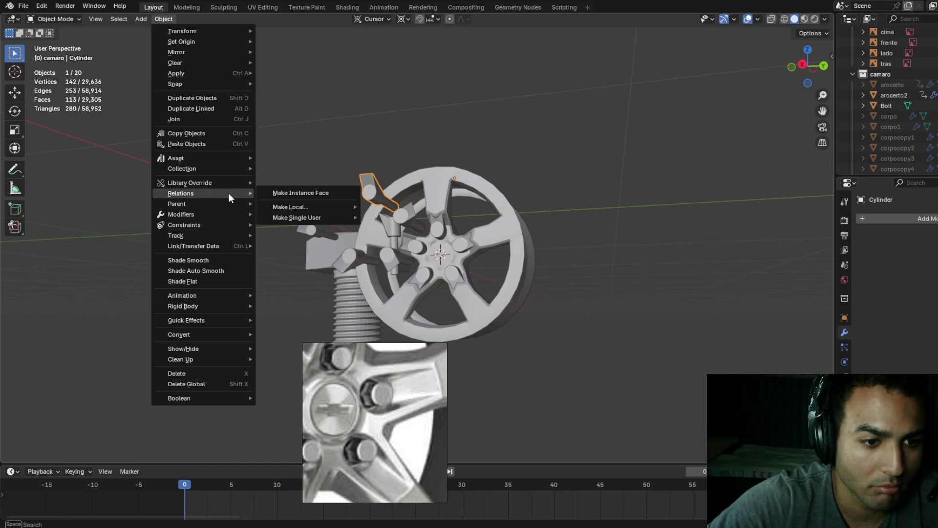
mouse_move(216, 295)
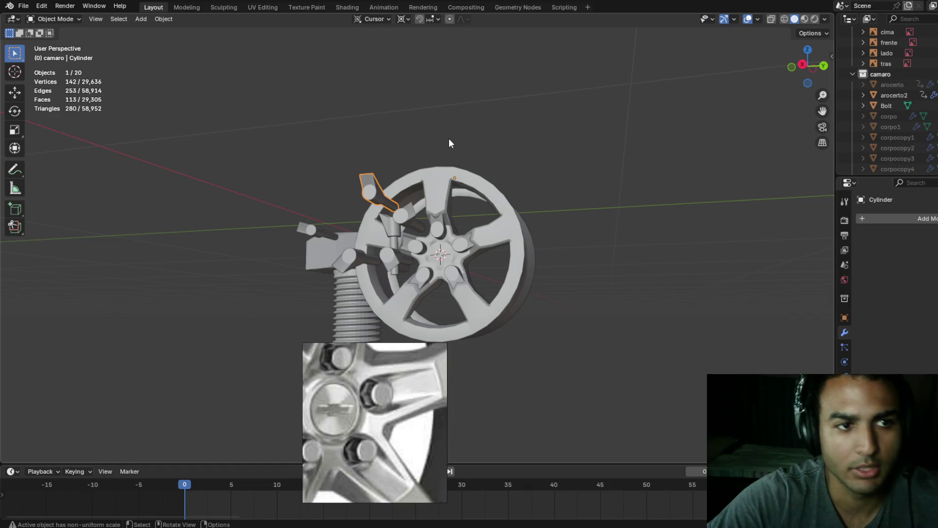
- In Edit Mode, try symmetrizing the whole cylinder mesh, then undo it
key(Tab)
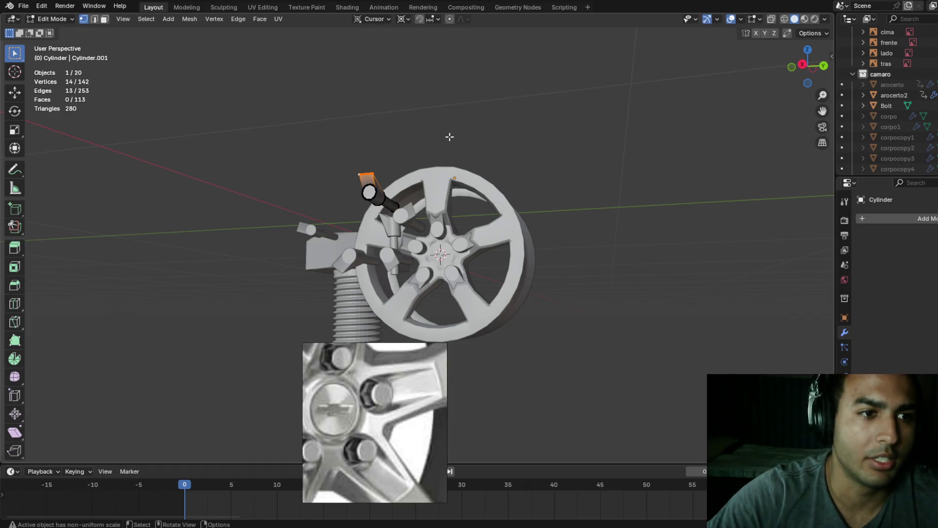
click(190, 19)
click(192, 19)
key(a)
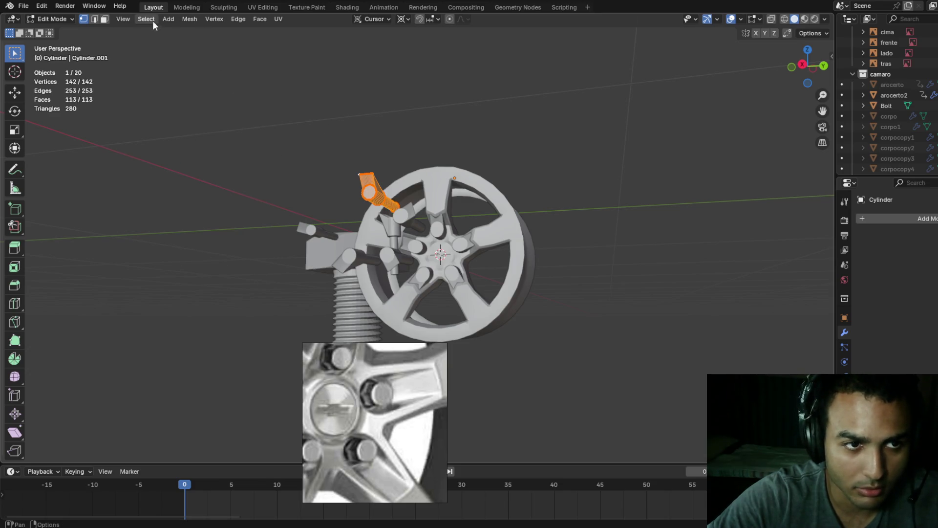
click(182, 20)
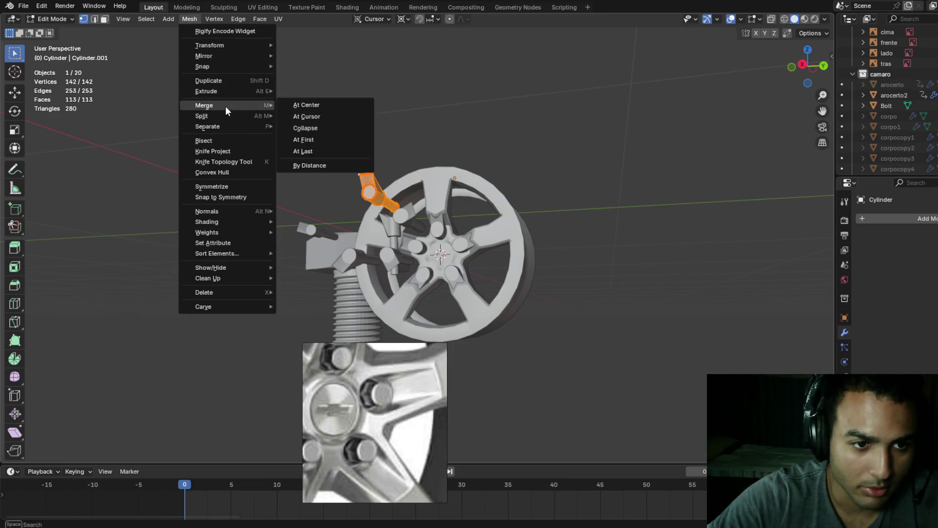
click(240, 186)
mouse_move(240, 184)
middle_down()
mouse_move(383, 164)
mouse_move(398, 176)
mouse_move(429, 142)
middle_up()
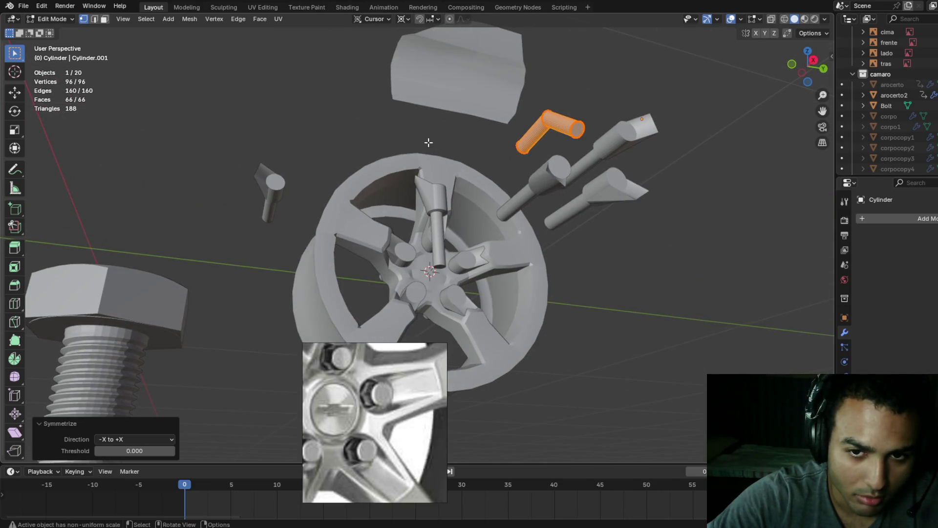
key(ctrl+z)
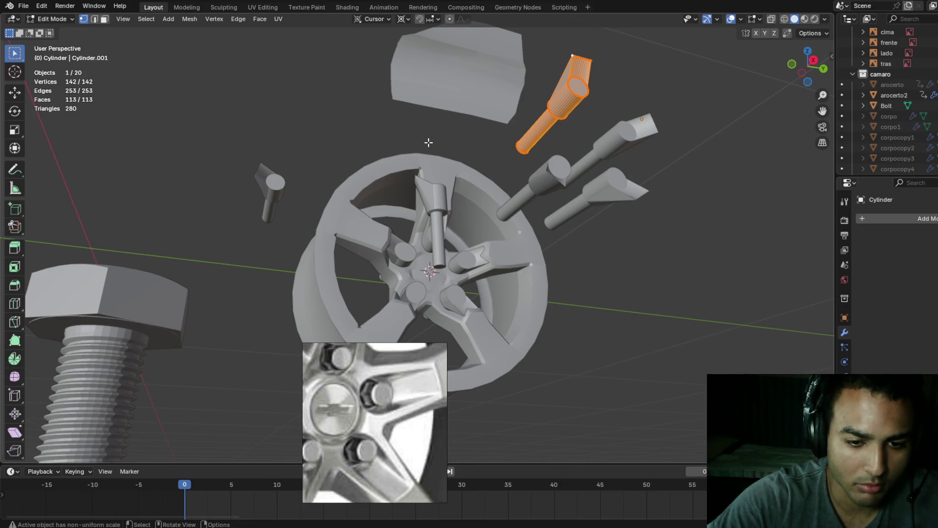
- With X-ray on, box-select the top-end vertices of the angled cylinder
click(576, 84)
middle_drag(615, 106, 603, 119)
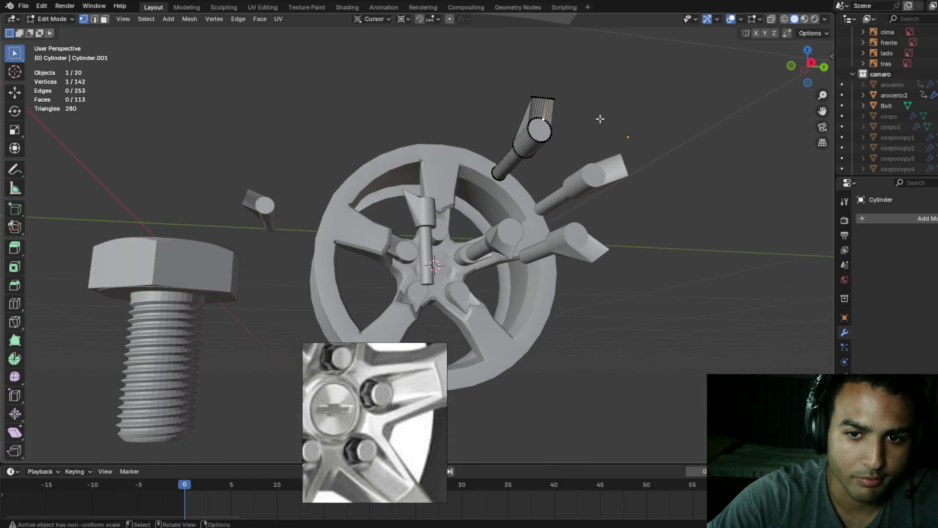
drag(514, 86, 586, 157)
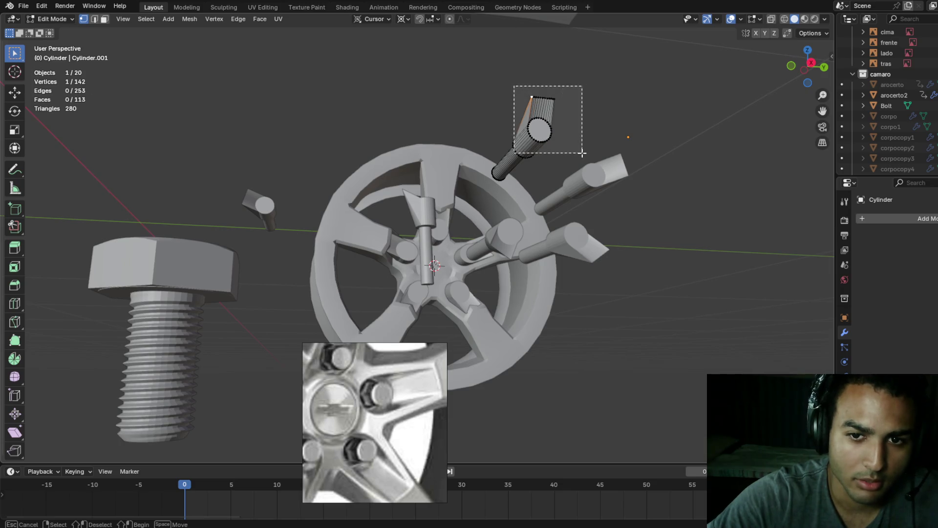
key(ctrl+z)
middle_drag(586, 157, 562, 77)
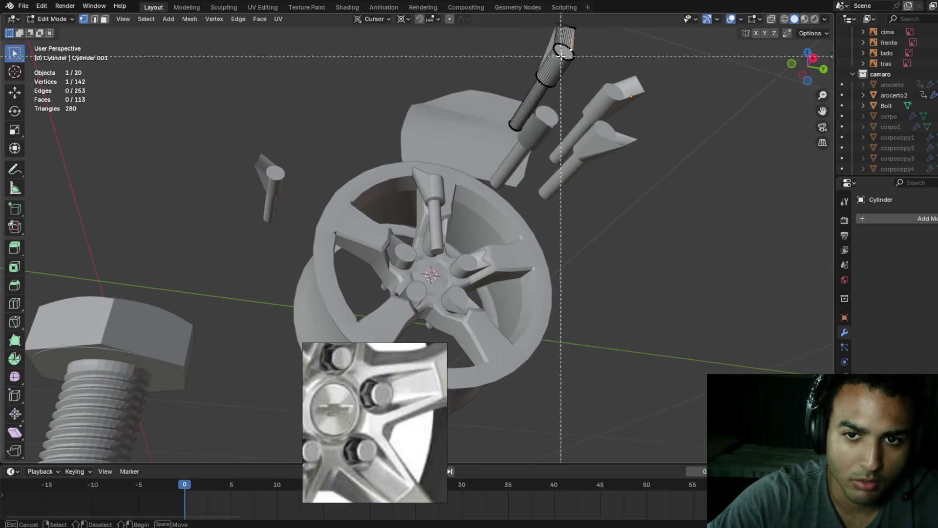
key(shift+z)
middle_drag(629, 68, 520, 78)
mouse_move(510, 63)
mouse_down()
mouse_move(561, 100)
mouse_move(562, 112)
mouse_up()
key(shift+z)
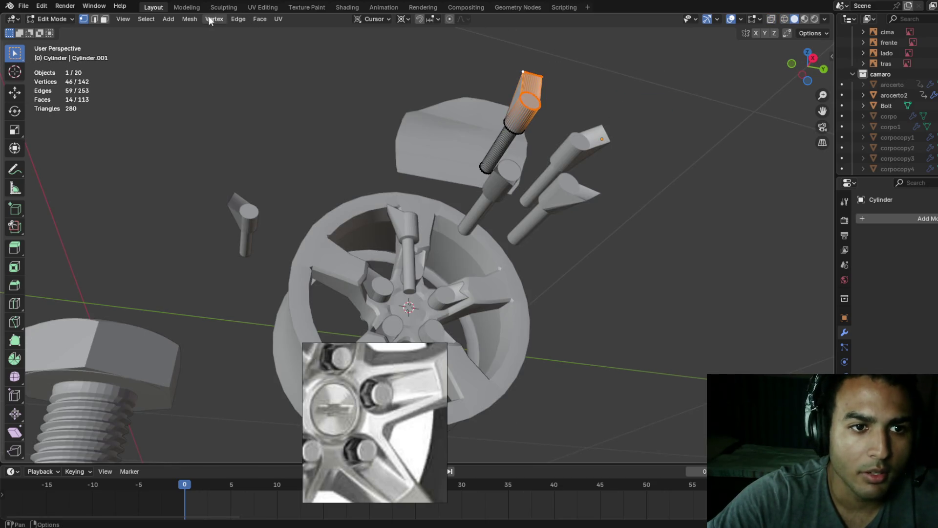
- Apply Mesh > Symmetrize to the selected top end and inspect the result
click(188, 19)
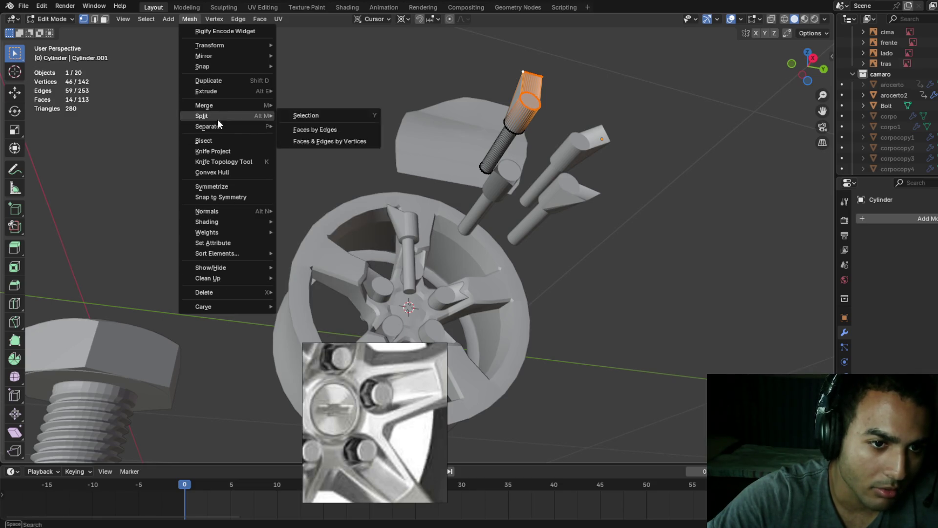
click(227, 187)
middle_drag(227, 191, 643, 155)
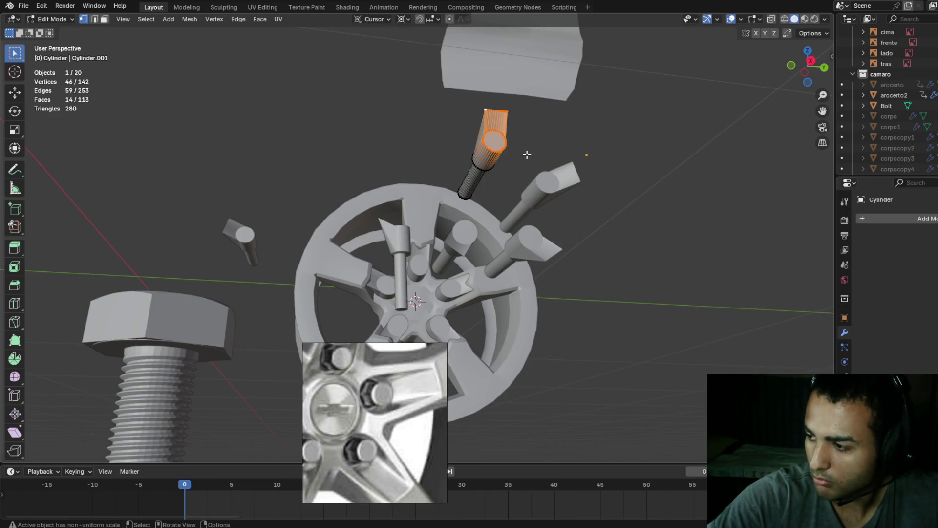
key(a)
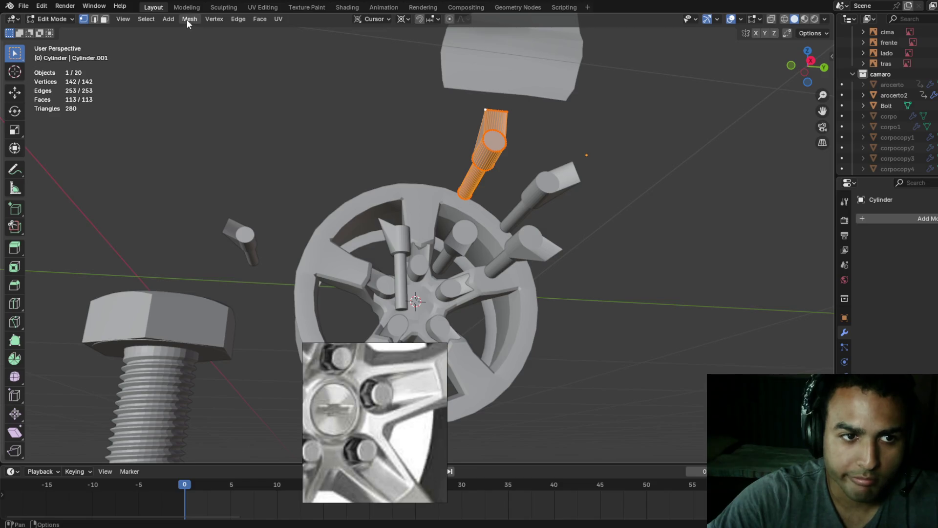
- Run Snap to Symmetry on the whole cylinder and return to Object Mode
click(187, 18)
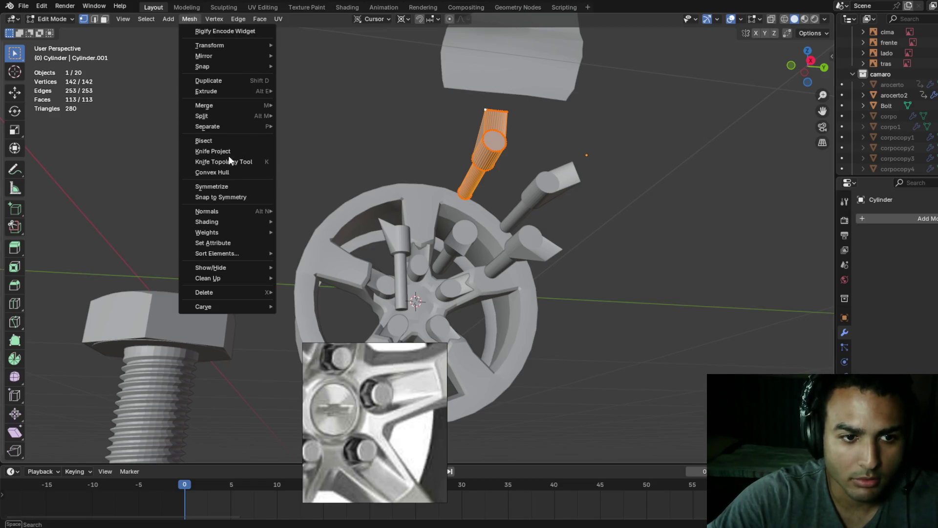
click(241, 197)
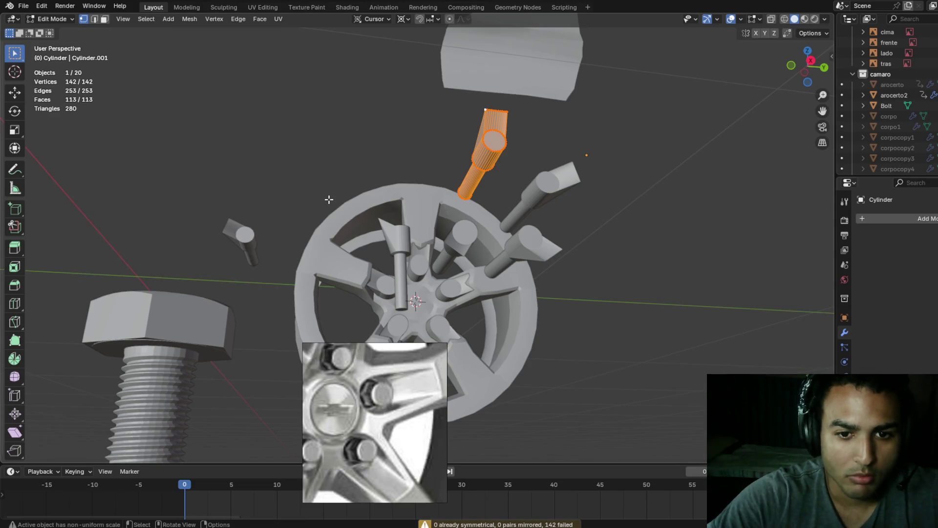
key(Tab)
- Move in close on the wheel hub and select the first lug-hole cylinder
mouse_move(359, 200)
middle_down()
mouse_move(428, 221)
mouse_move(455, 142)
mouse_move(462, 230)
middle_up()
scroll(476, 260, up, 5)
mouse_move(491, 292)
middle_down()
mouse_move(493, 184)
mouse_move(524, 209)
mouse_move(551, 210)
mouse_move(448, 245)
mouse_move(390, 232)
mouse_move(418, 204)
mouse_move(482, 223)
mouse_move(562, 194)
mouse_move(507, 242)
mouse_move(388, 289)
mouse_move(382, 262)
mouse_move(421, 194)
mouse_move(401, 269)
mouse_move(453, 233)
mouse_move(512, 250)
mouse_move(505, 215)
mouse_move(459, 204)
middle_up()
click(400, 203)
mouse_move(399, 204)
middle_down()
mouse_move(424, 230)
mouse_move(415, 257)
middle_up()
- Select all five lug cylinders plus the rim arocerto2 and apply Boolean Difference
shift+click(414, 257)
shift+click(484, 242)
shift+click(521, 188)
shift+click(453, 117)
shift+click(459, 77)
scroll(502, 161, down, 2)
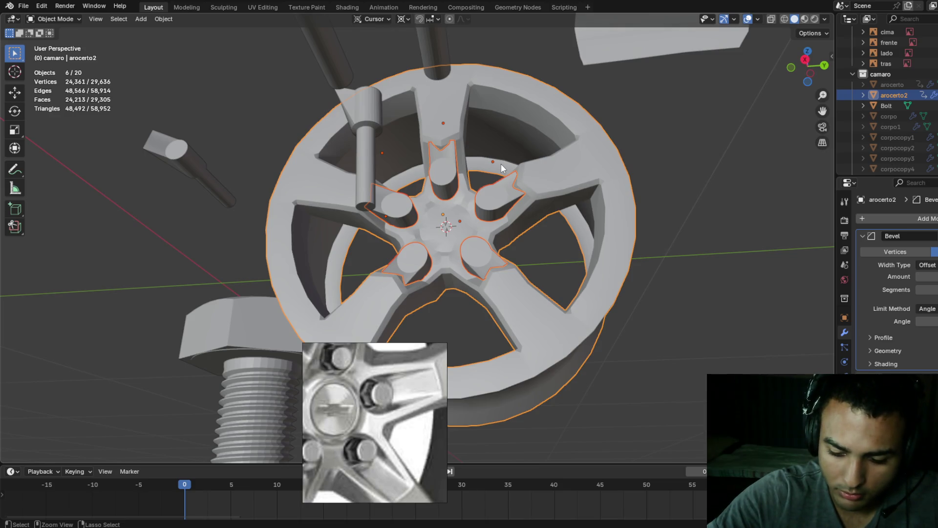
key(ctrl+KP_Subtract)
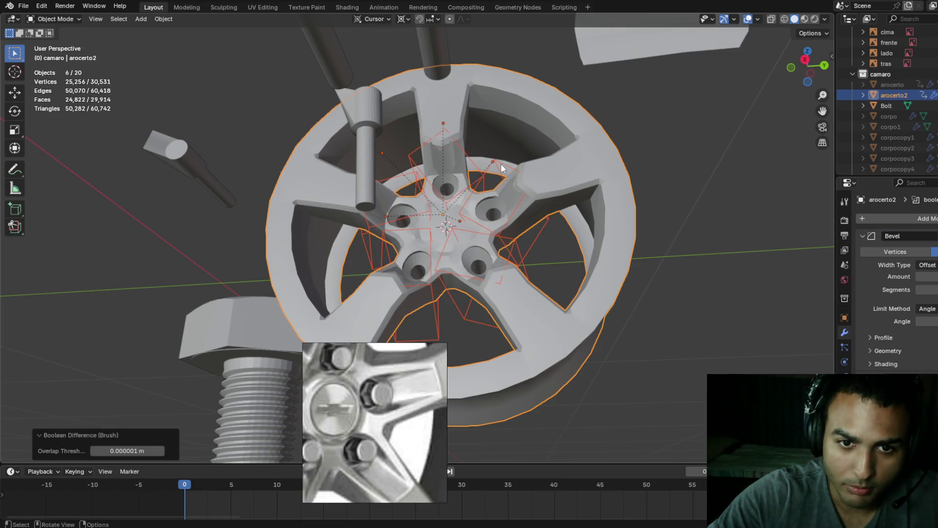
- Scale the selection by 1.1246, inspect the holes from below, and edit the rim mesh
mouse_move(500, 163)
middle_down()
mouse_move(518, 230)
mouse_move(548, 145)
mouse_move(507, 190)
mouse_move(560, 196)
mouse_move(536, 160)
middle_up()
key(s)
click(555, 196)
middle_drag(589, 171, 631, 215)
scroll(900, 293, down, 2)
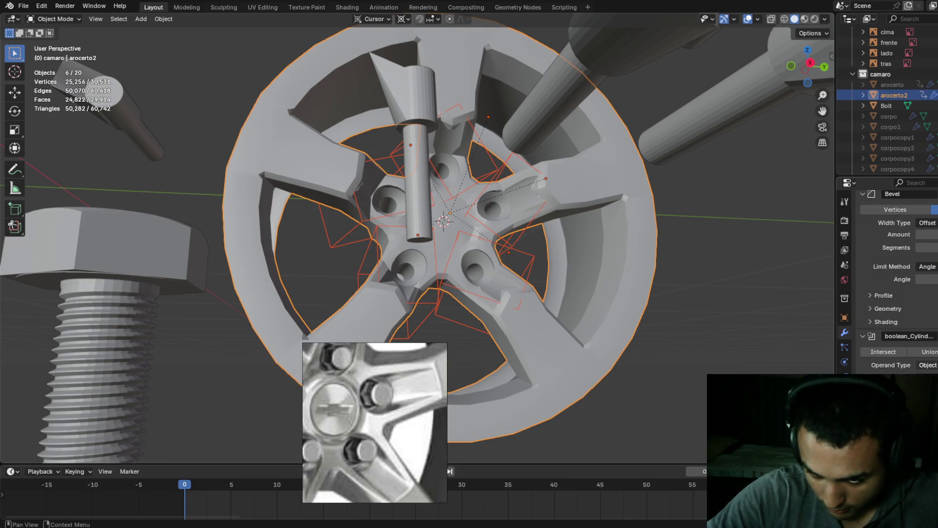
scroll(897, 279, down, 3)
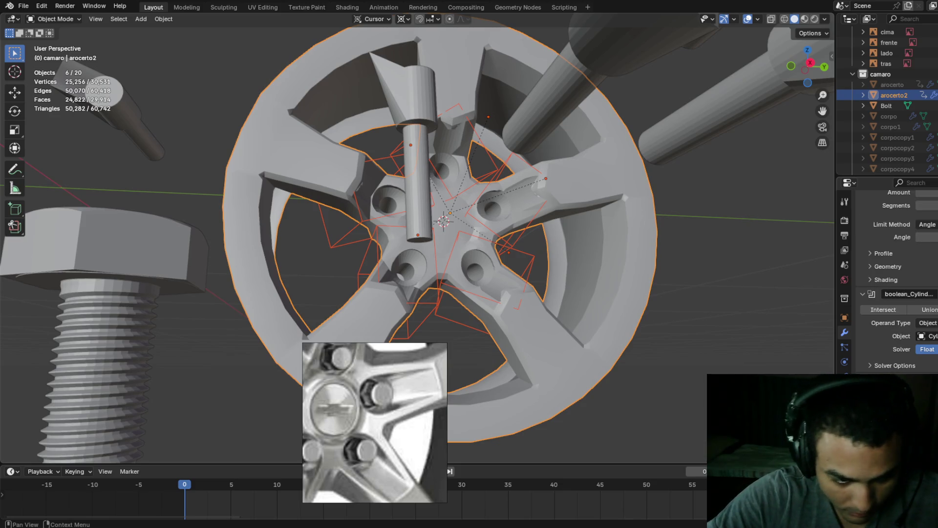
scroll(897, 278, down, 3)
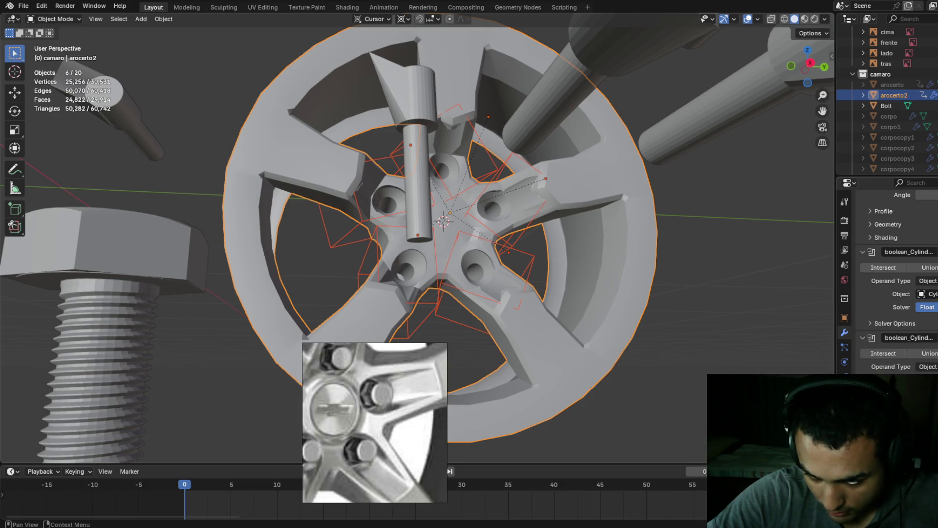
scroll(897, 278, down, 3)
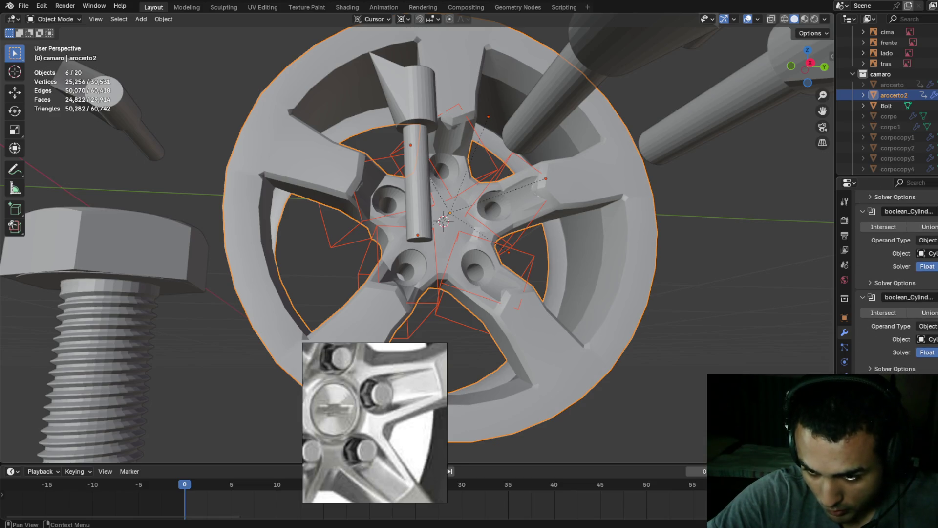
mouse_move(505, 332)
middle_down()
mouse_move(574, 251)
mouse_move(571, 263)
mouse_move(493, 263)
mouse_move(491, 304)
mouse_move(467, 294)
mouse_move(483, 273)
mouse_move(524, 316)
mouse_move(441, 300)
mouse_move(442, 338)
mouse_move(479, 357)
mouse_move(501, 283)
mouse_move(462, 290)
mouse_move(509, 292)
mouse_move(515, 320)
mouse_move(483, 332)
mouse_move(517, 318)
mouse_move(492, 314)
mouse_move(471, 345)
mouse_move(499, 380)
mouse_move(544, 307)
mouse_move(378, 283)
mouse_move(562, 254)
mouse_move(666, 299)
mouse_move(702, 302)
mouse_move(426, 310)
mouse_move(446, 279)
mouse_move(404, 253)
middle_up()
key(Tab)
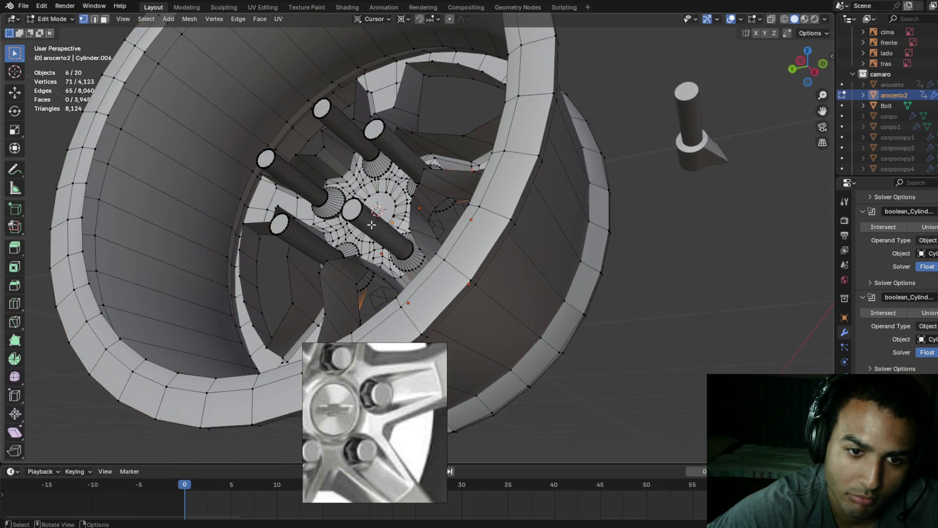
mouse_move(455, 233)
middle_down()
mouse_move(525, 276)
mouse_move(500, 268)
mouse_move(476, 216)
mouse_move(373, 274)
mouse_move(457, 229)
mouse_move(462, 249)
mouse_move(471, 209)
mouse_move(520, 183)
mouse_move(434, 196)
mouse_move(367, 192)
middle_up()
mouse_move(435, 207)
middle_down()
mouse_move(369, 226)
mouse_move(358, 243)
mouse_move(374, 250)
middle_up()
mouse_move(422, 209)
middle_down()
mouse_move(376, 230)
mouse_move(467, 204)
mouse_move(460, 215)
mouse_move(440, 176)
middle_up()
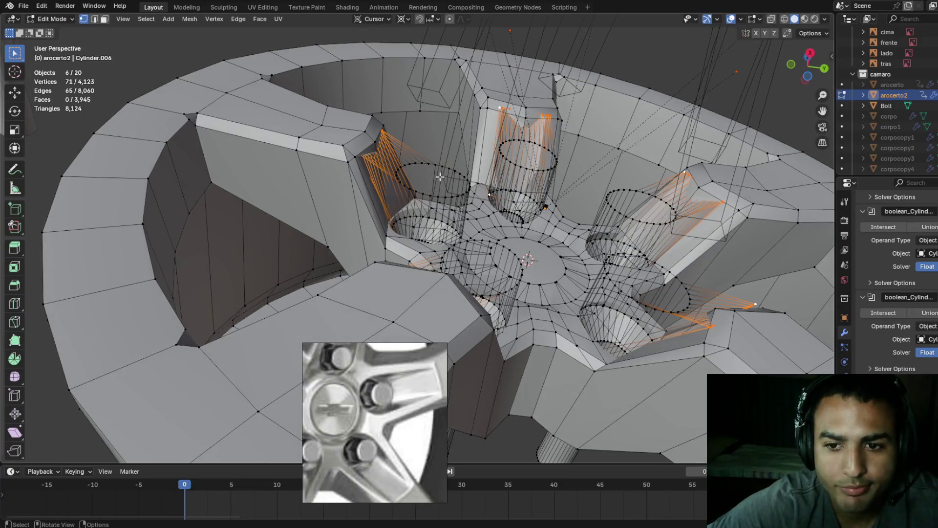
mouse_move(513, 223)
middle_down()
mouse_move(508, 205)
mouse_move(521, 272)
mouse_move(481, 272)
mouse_move(492, 221)
middle_up()
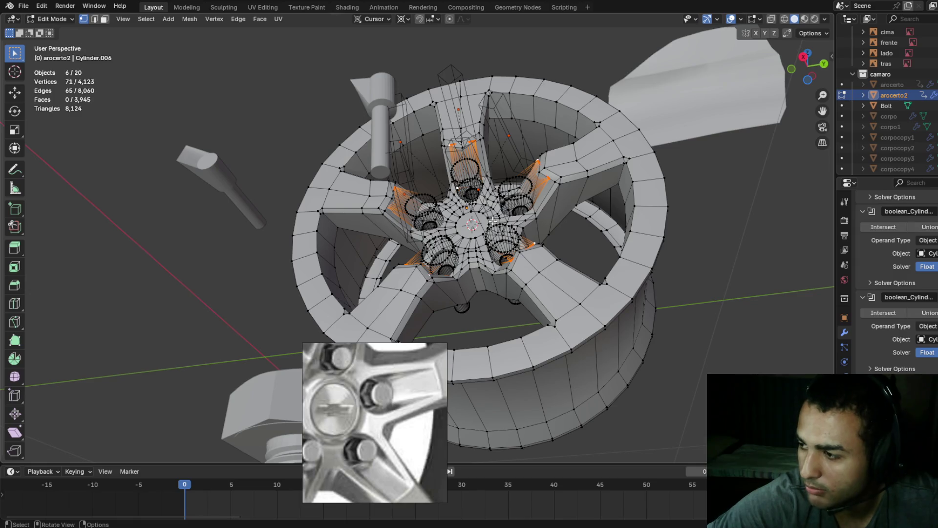
mouse_move(483, 200)
middle_down()
mouse_move(451, 232)
mouse_move(533, 240)
mouse_move(495, 231)
mouse_move(490, 186)
middle_up()
scroll(495, 228, down, 5)
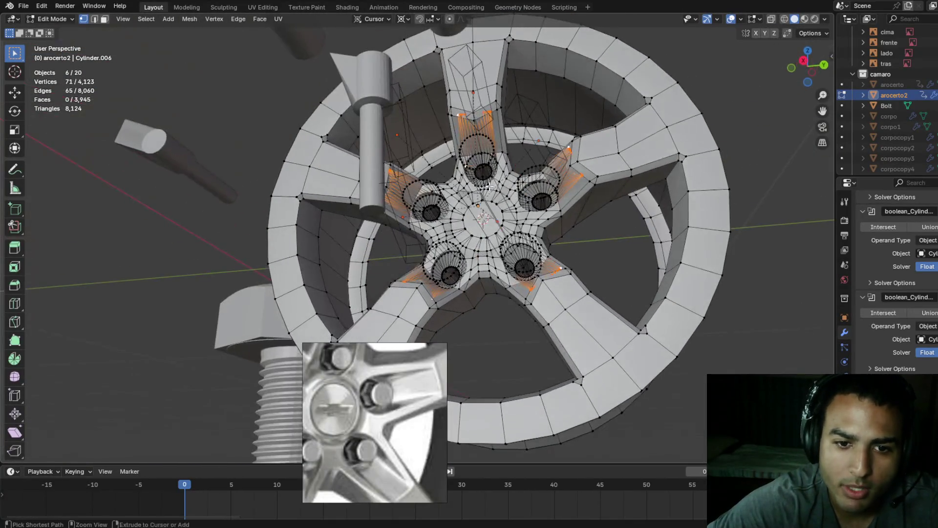
click(23, 6)
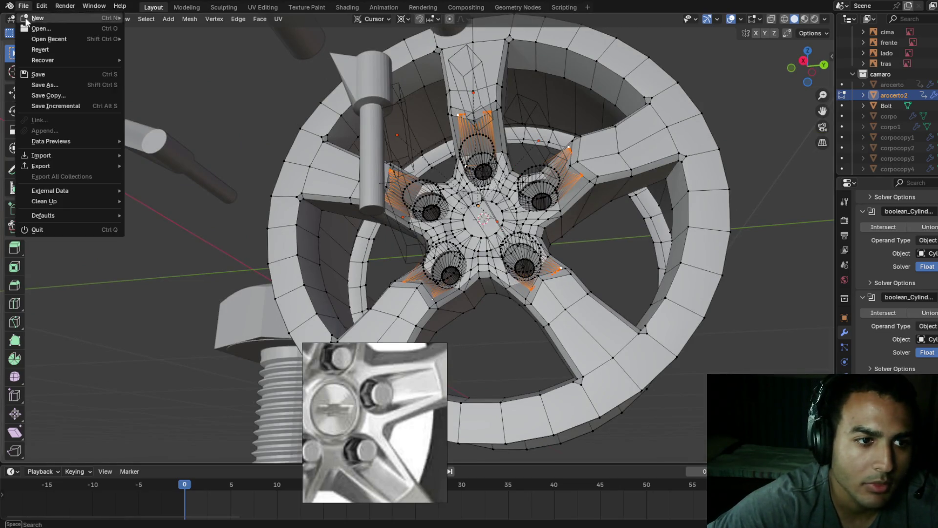
- Use Save As to change camaro02.blend to camaro03.blend and save it
click(65, 89)
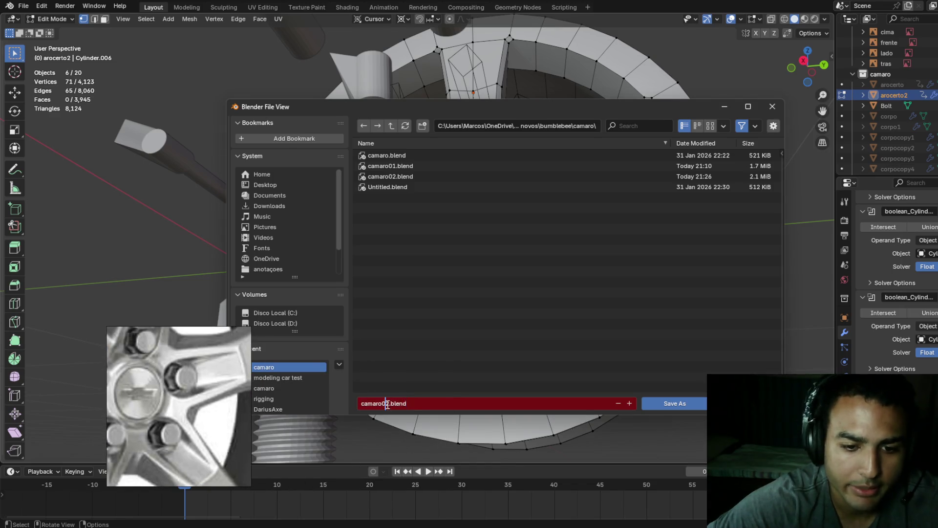
click(386, 404)
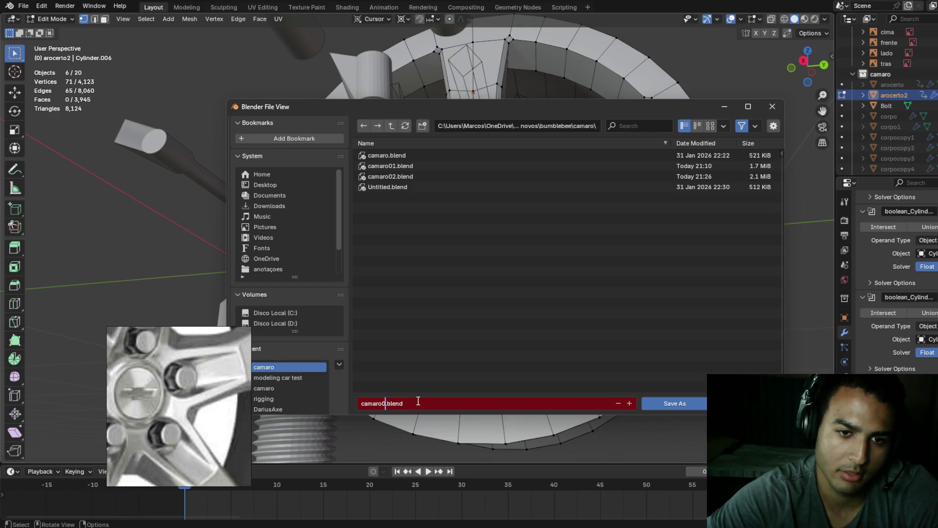
text(3)
click(673, 403)
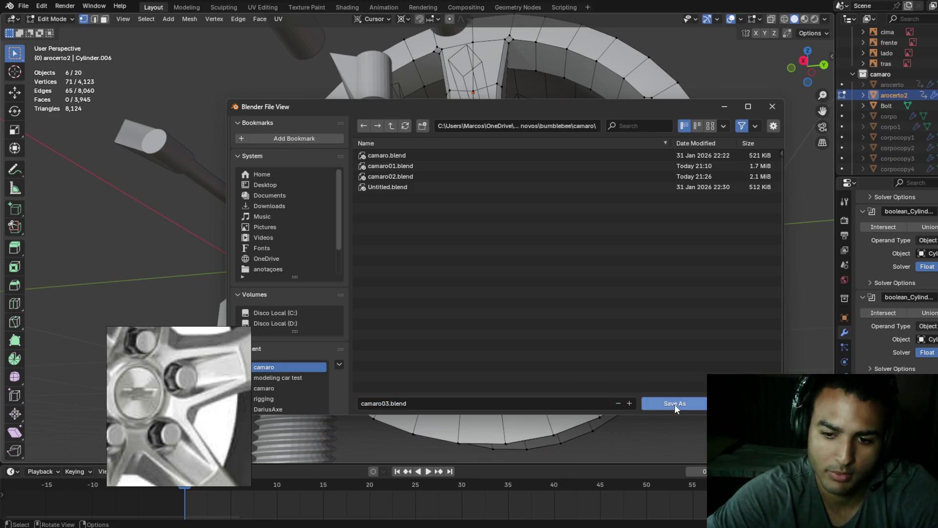